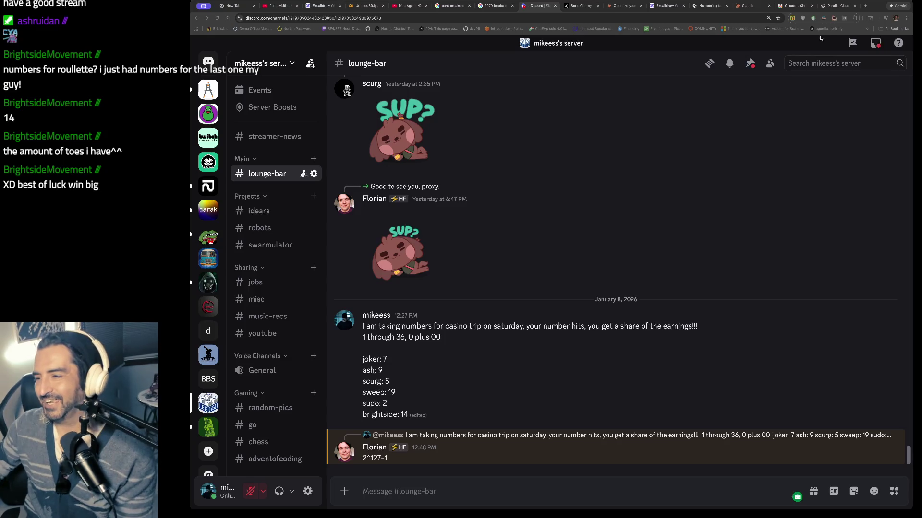
- Leave Discord for the Claude Code tweet, then bring up the ChatGPT 'Parallel Claude Management' chat
left_click(584, 9)
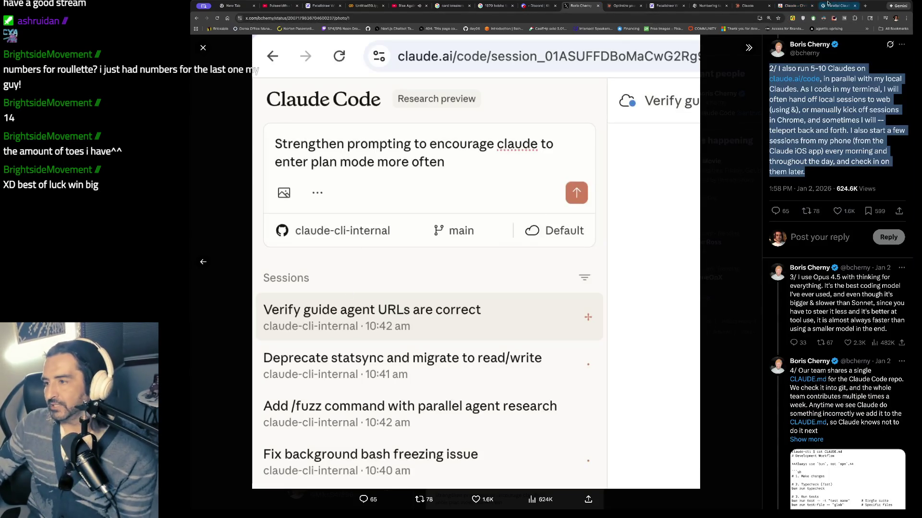
left_click(838, 6)
left_click_drag(479, 166, 463, 211)
scroll(671, 139, "down", 2)
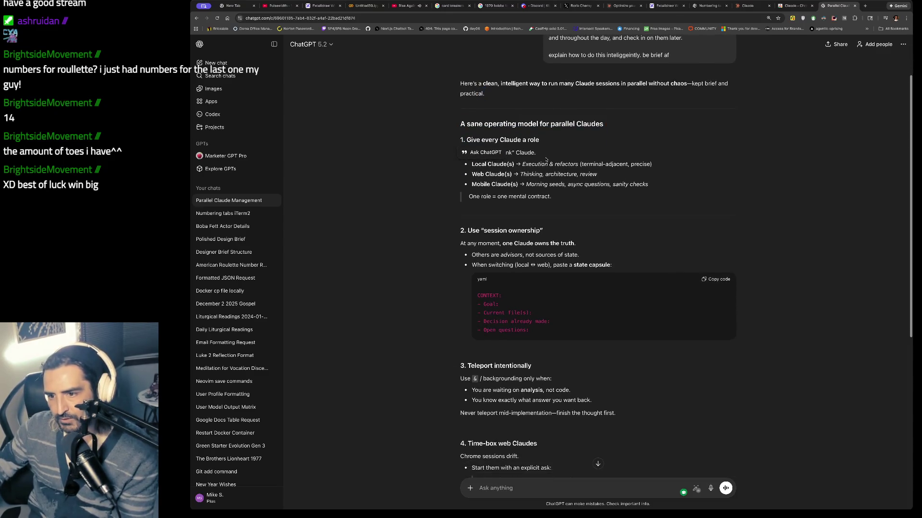
- Highlight ChatGPT's tips on never starting a blank Claude and the Web Claude(s) role
left_click_drag(460, 152, 451, 161)
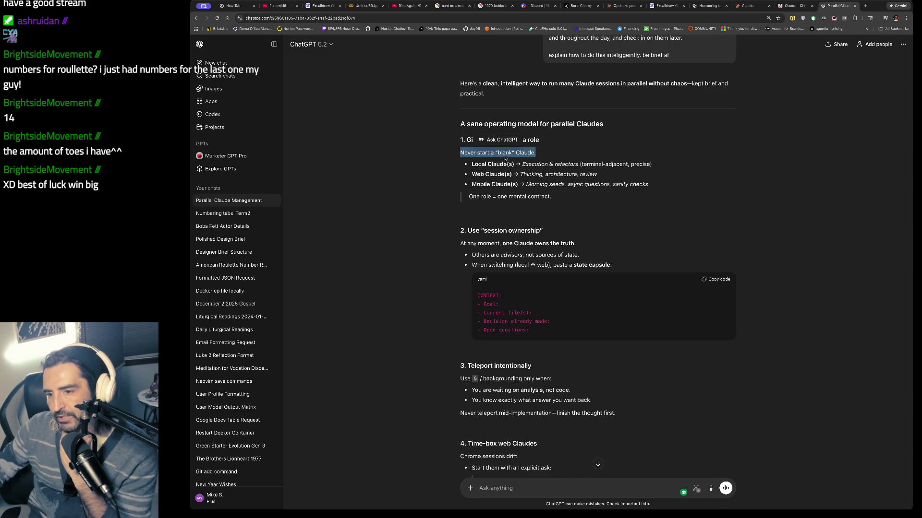
left_click_drag(471, 174, 580, 175)
left_click(607, 178)
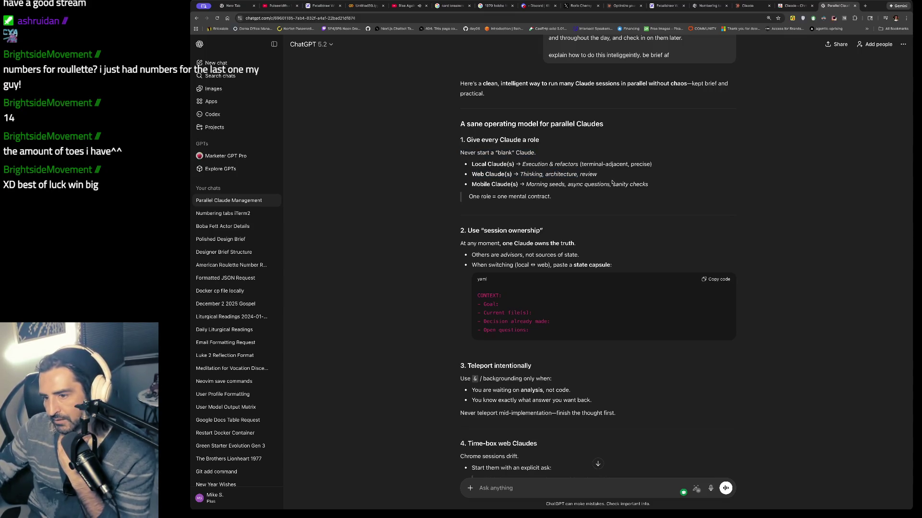
scroll(612, 181, "down", 3)
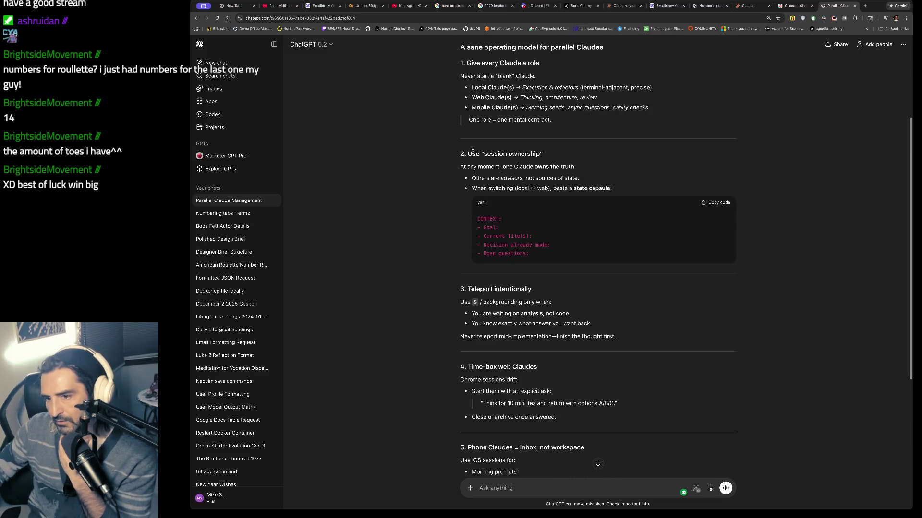
left_click_drag(472, 154, 543, 154)
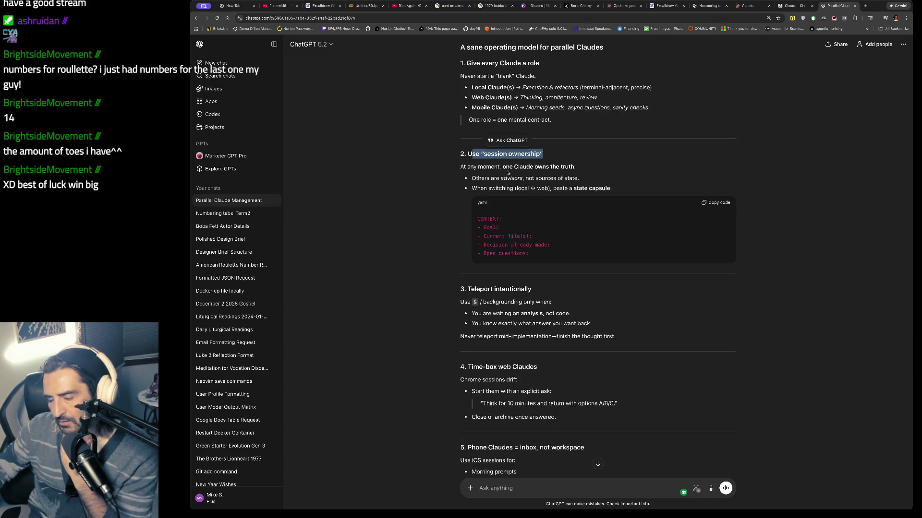
scroll(502, 198, "down", 1)
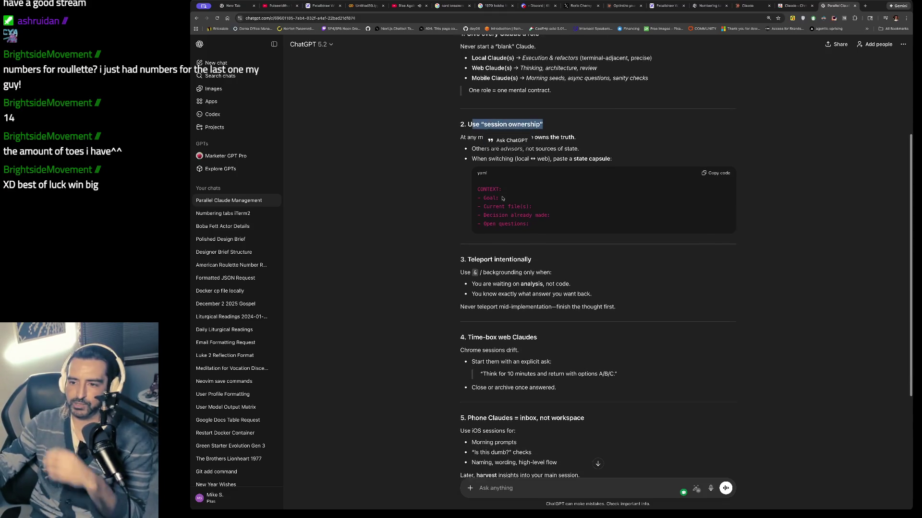
left_click_drag(612, 159, 478, 166)
scroll(478, 168, "up", 1)
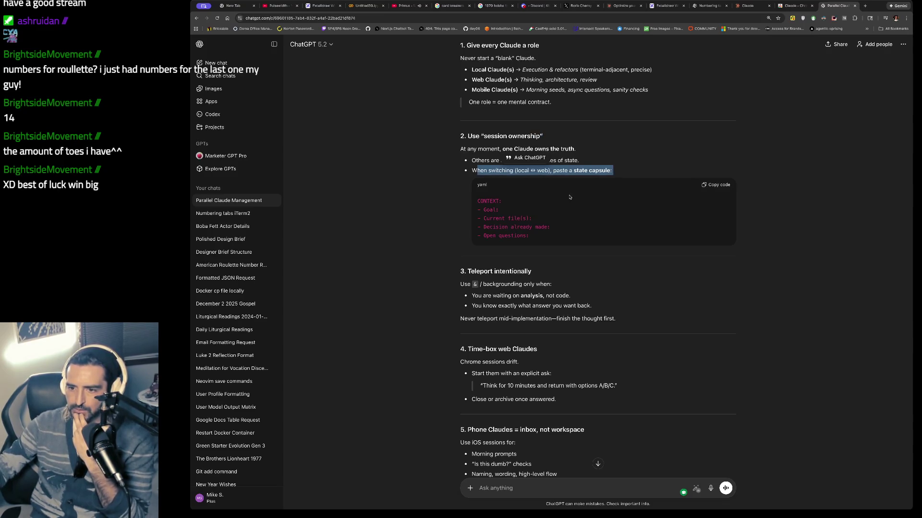
- Highlight the 'Teleport intentionally' tip about backgrounding with &, then return to the Claude Code tweet
scroll(570, 197, "down", 2)
left_click_drag(531, 202, 465, 202)
left_click_drag(551, 215, 460, 224)
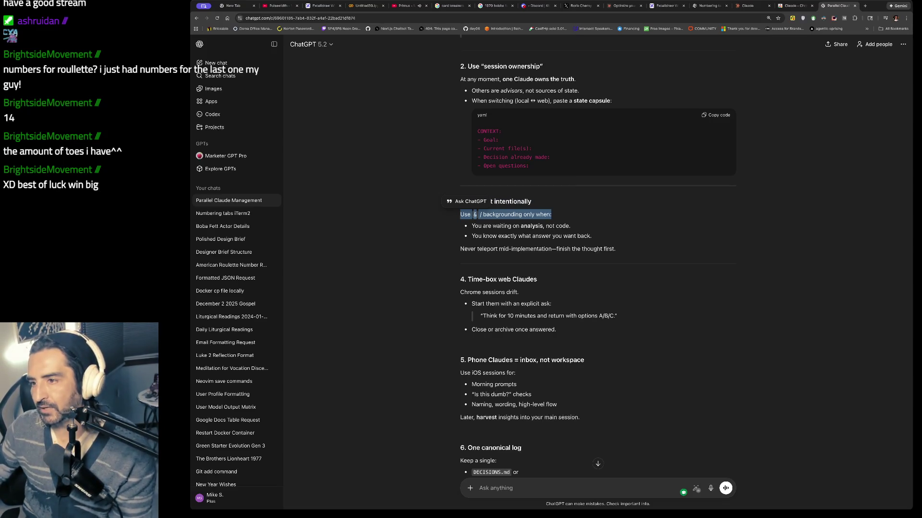
left_click(580, 5)
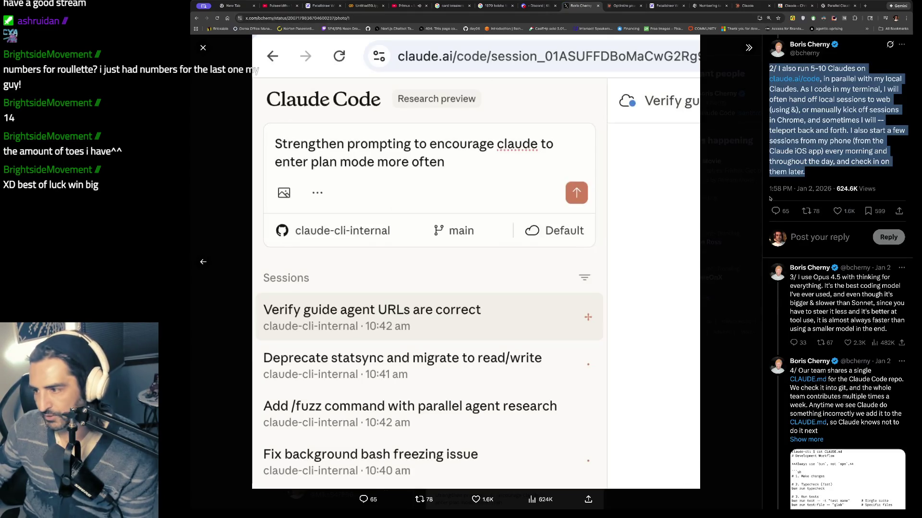
- Reselect the tweet passage from 'terminal' to 'them later.' on handing off sessions, then return to ChatGPT
left_click(840, 117)
left_click_drag(861, 89, 837, 171)
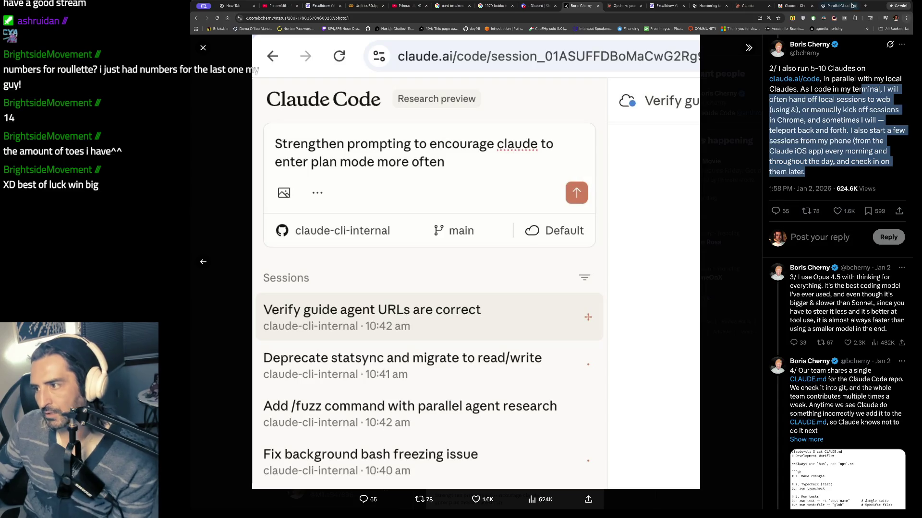
left_click(834, 5)
- Highlight sections 4 and 5 of ChatGPT's parallel-Claude tips
scroll(551, 160, "down", 2)
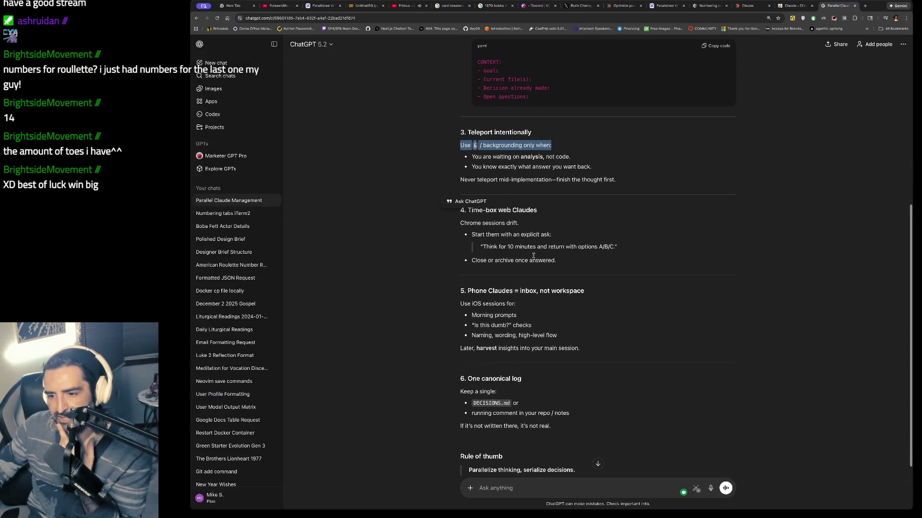
left_click_drag(473, 223, 618, 248)
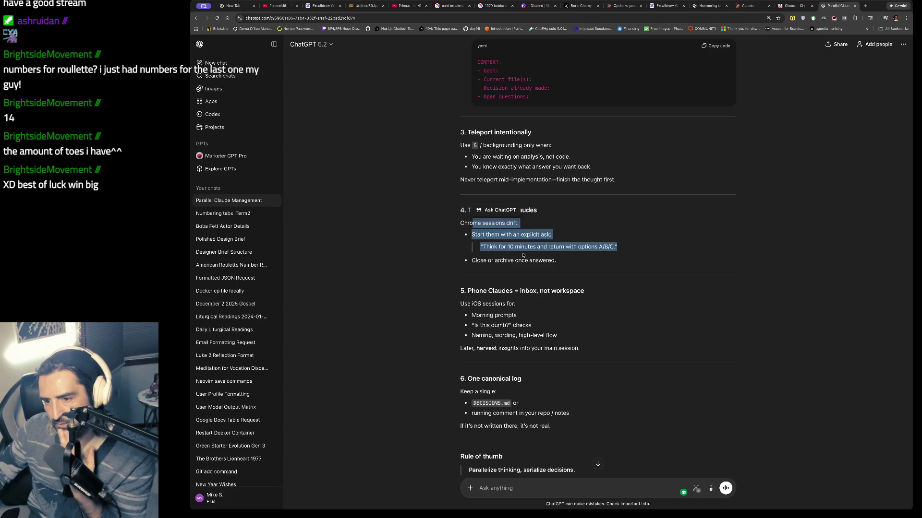
scroll(495, 258, "down", 1)
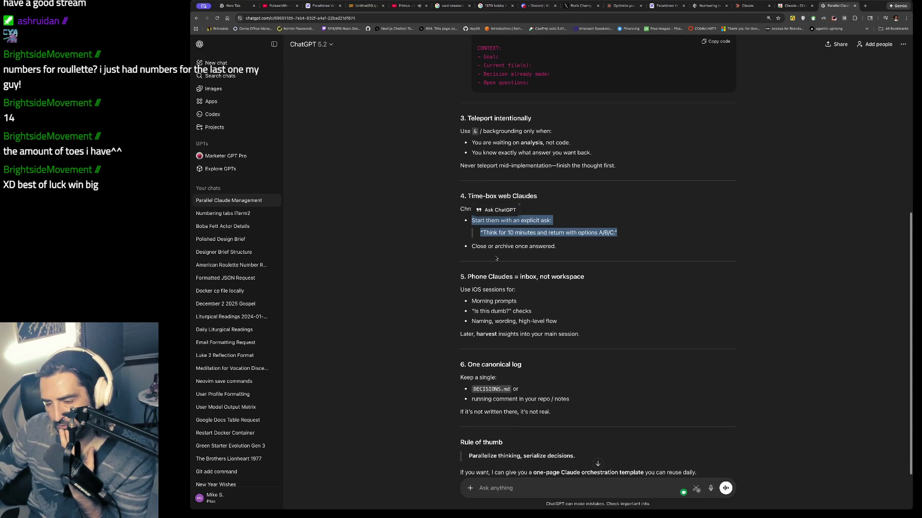
left_click_drag(460, 243, 512, 311)
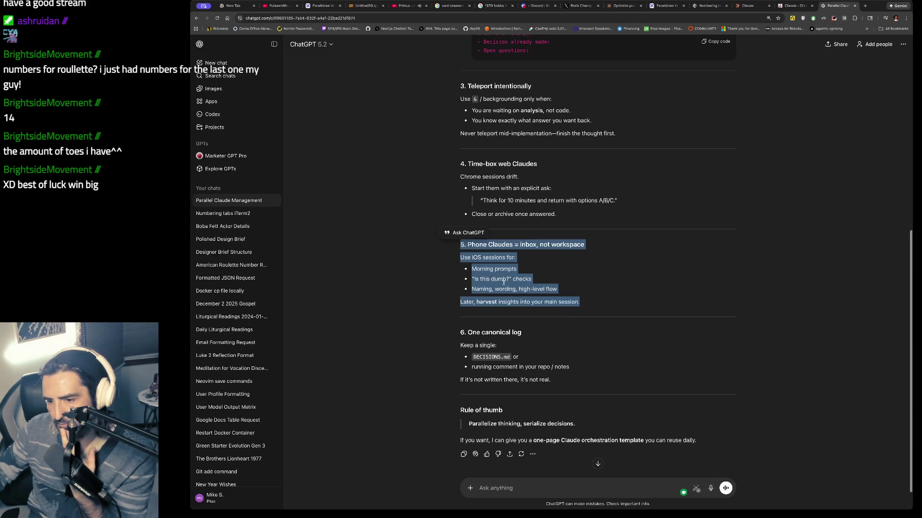
scroll(480, 280, "down", 1)
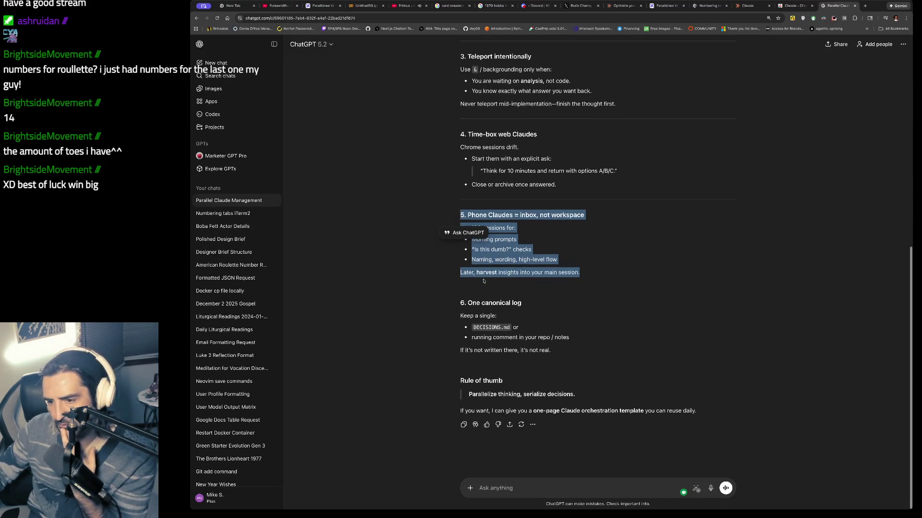
scroll(484, 281, "up", 1)
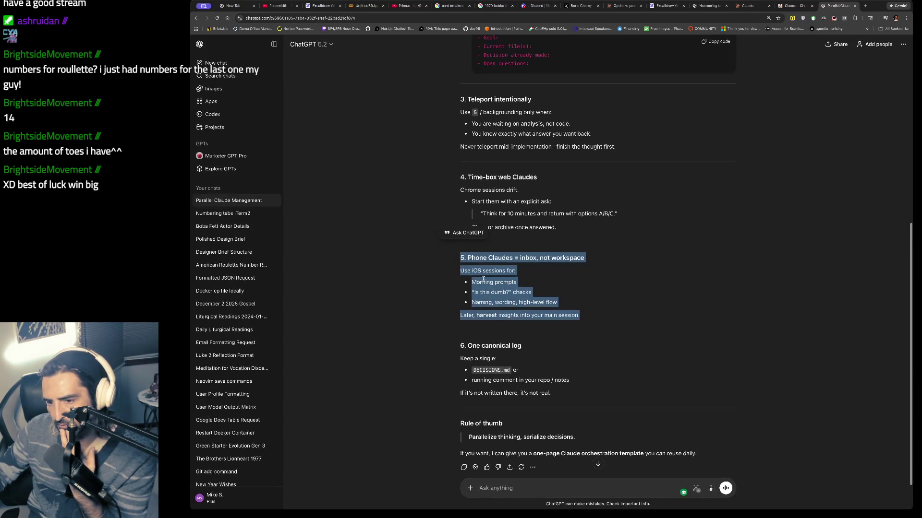
left_click_drag(460, 270, 580, 315)
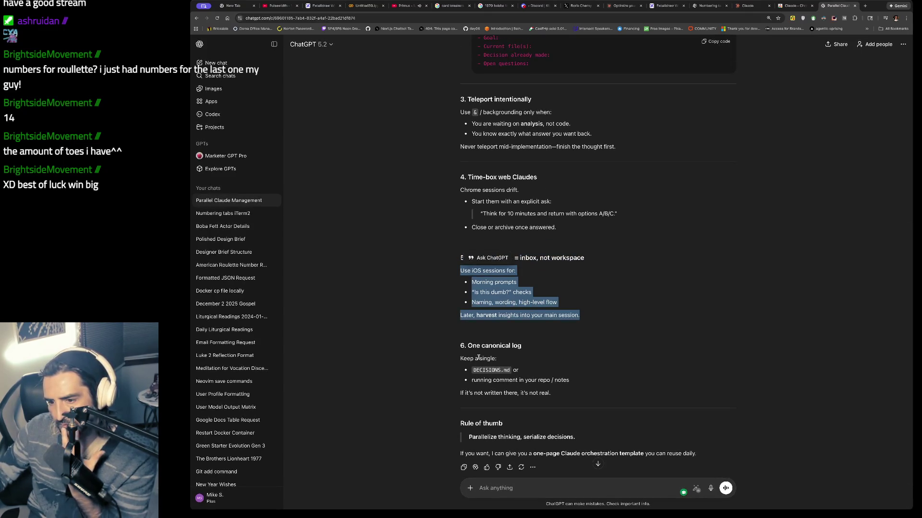
scroll(478, 358, "down", 1)
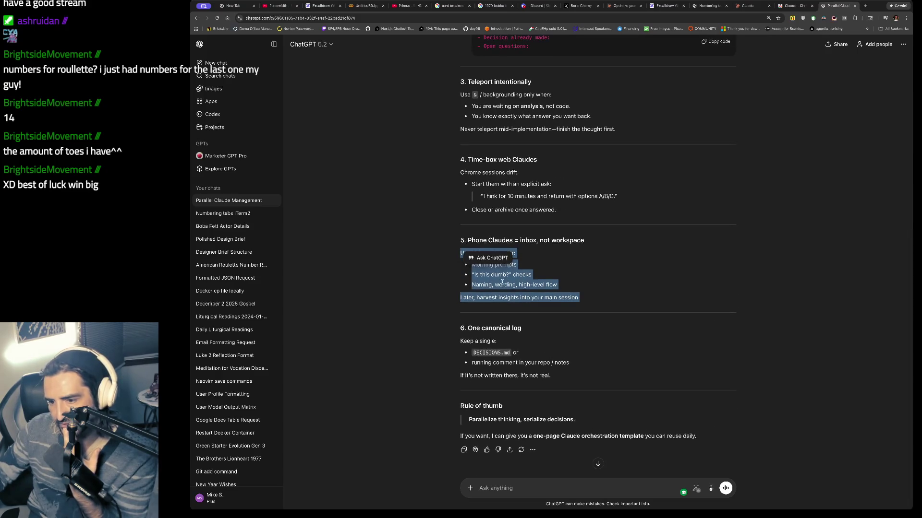
- Highlight section 6 and the rule 'Parallelize thinking, serialize decisions', then open Claude Code Docs
left_click(494, 283)
left_click_drag(471, 274, 501, 274)
scroll(485, 288, "down", 1)
mouse_move(464, 331)
left_mouse_down()
mouse_move(496, 332)
mouse_move(493, 376)
left_mouse_up()
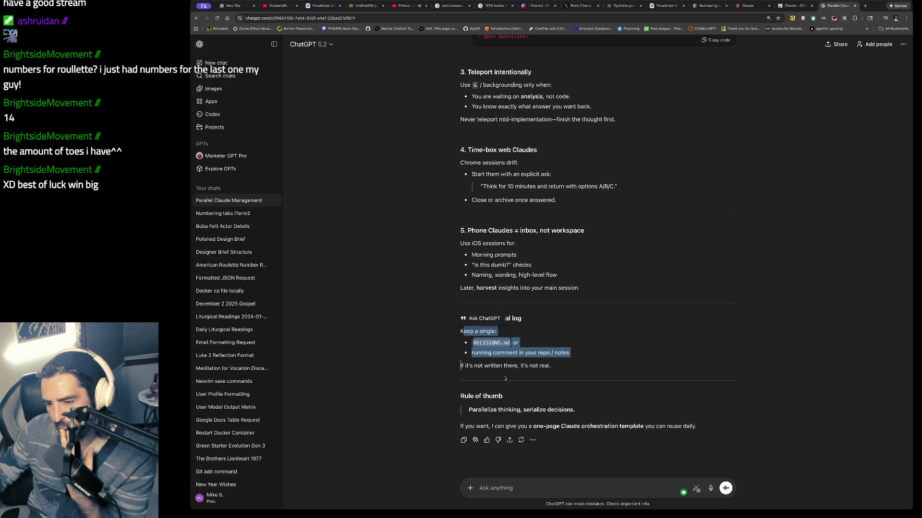
left_click_drag(575, 409, 465, 412)
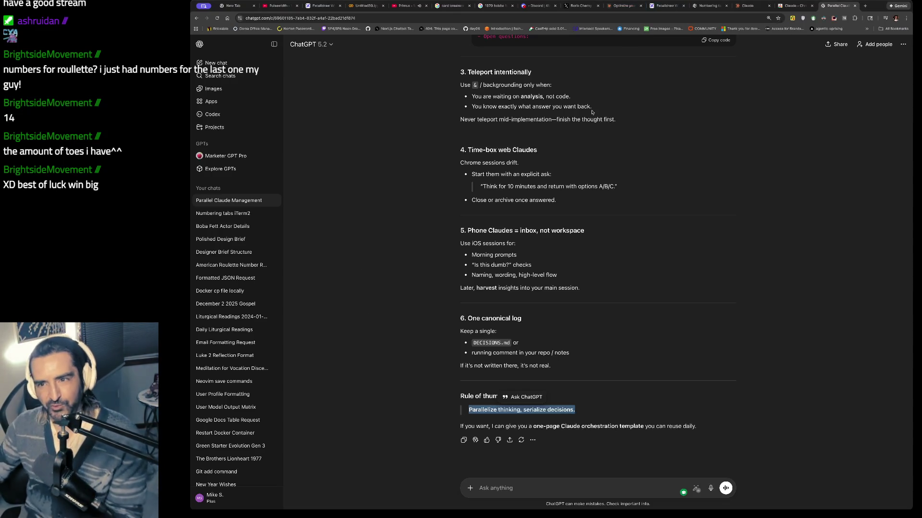
scroll(591, 135, "down", 1)
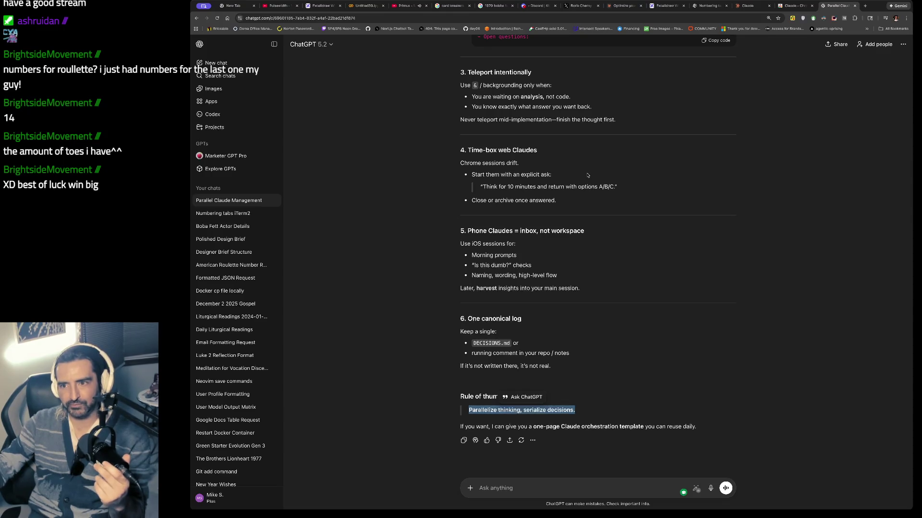
scroll(587, 176, "up", 2)
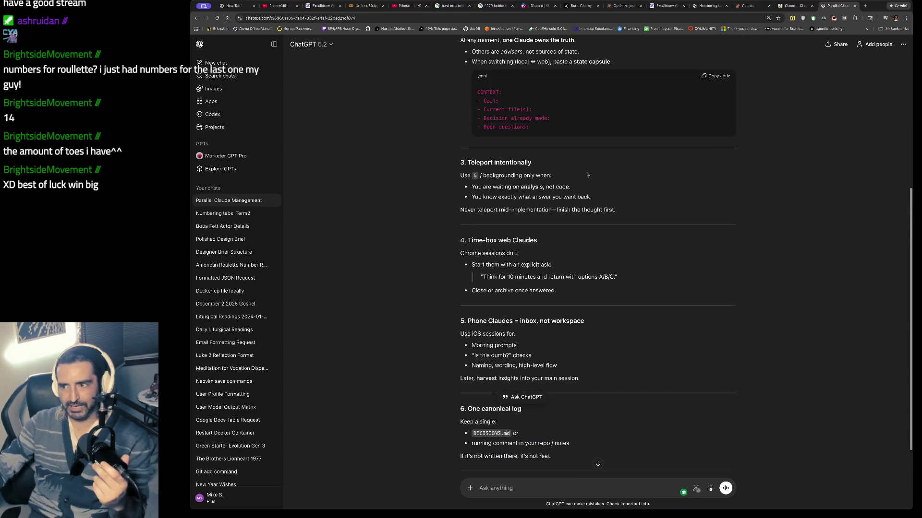
left_click(634, 5)
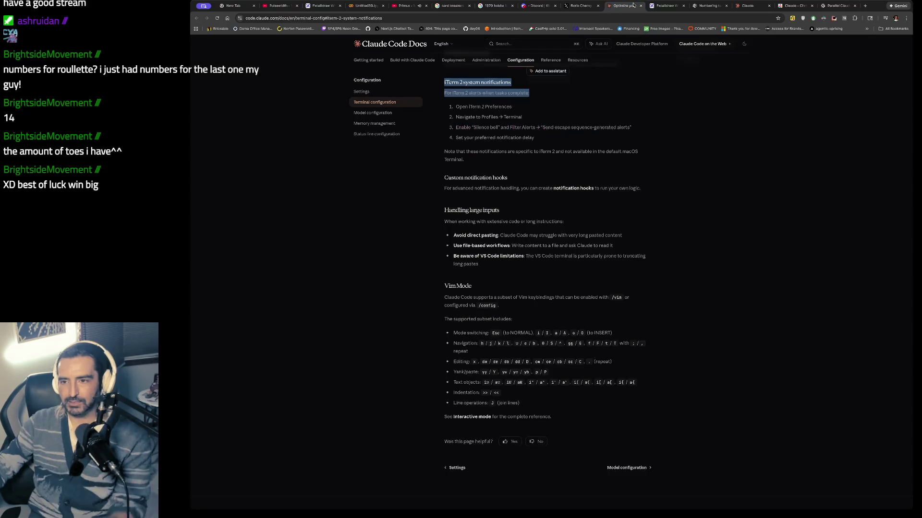
- Create the personal project 'claudette_investigation' with a goal of duping its creator's Claude Code setup
left_click(747, 6)
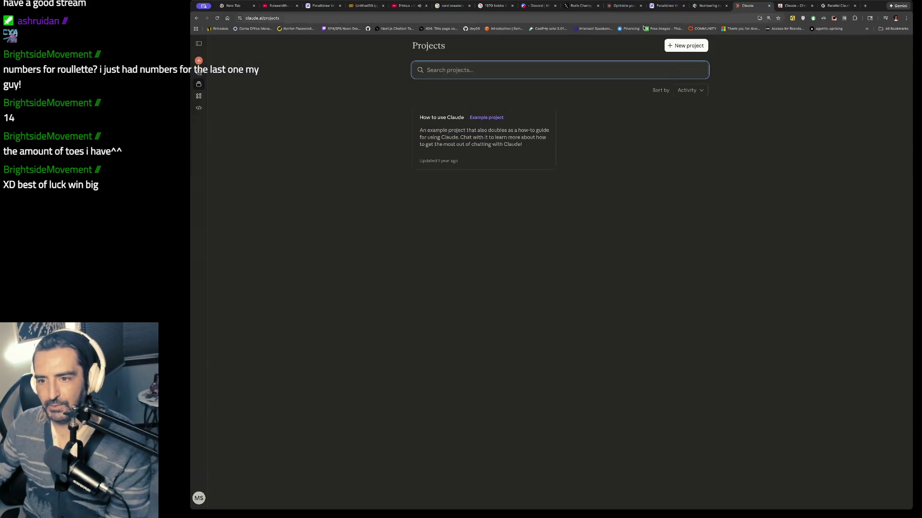
left_click(678, 46)
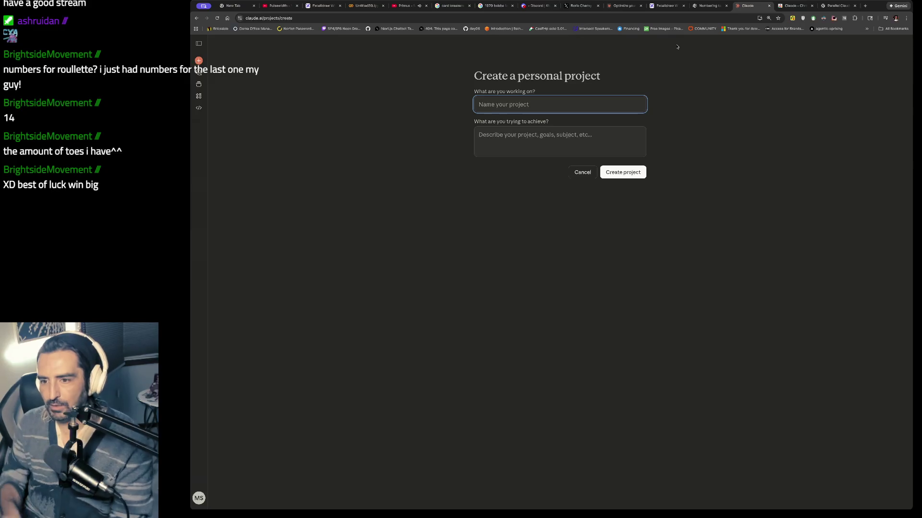
type("claude")
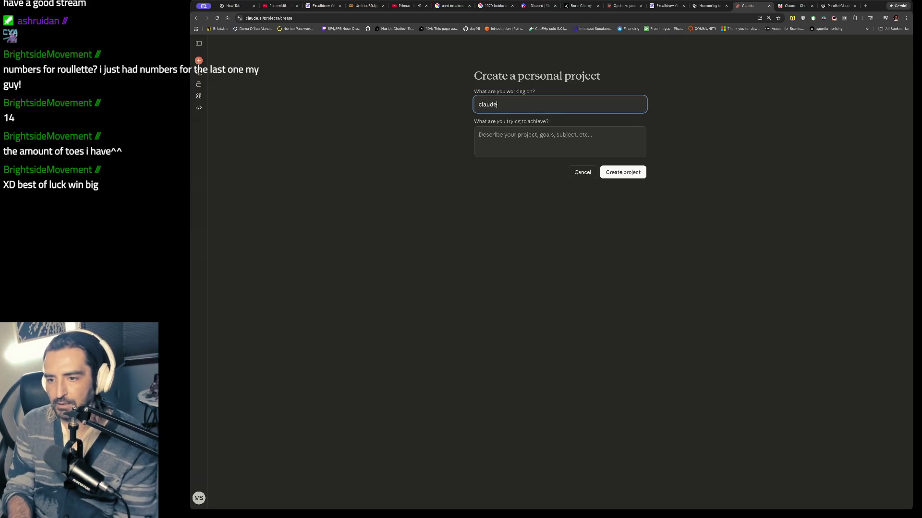
type("tte_investigation")
key("Tab")
type("I am trying to dupe t")
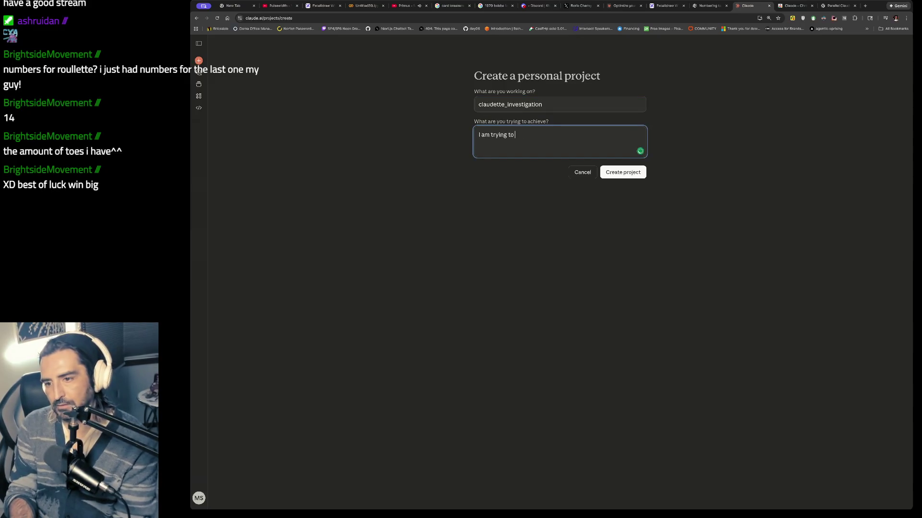
key("BackSpace")
type("boris")
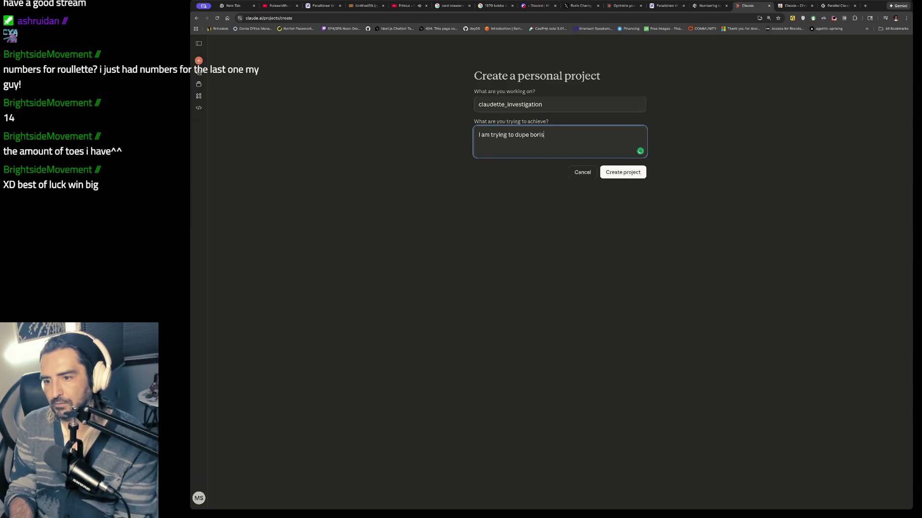
type(", your creta")
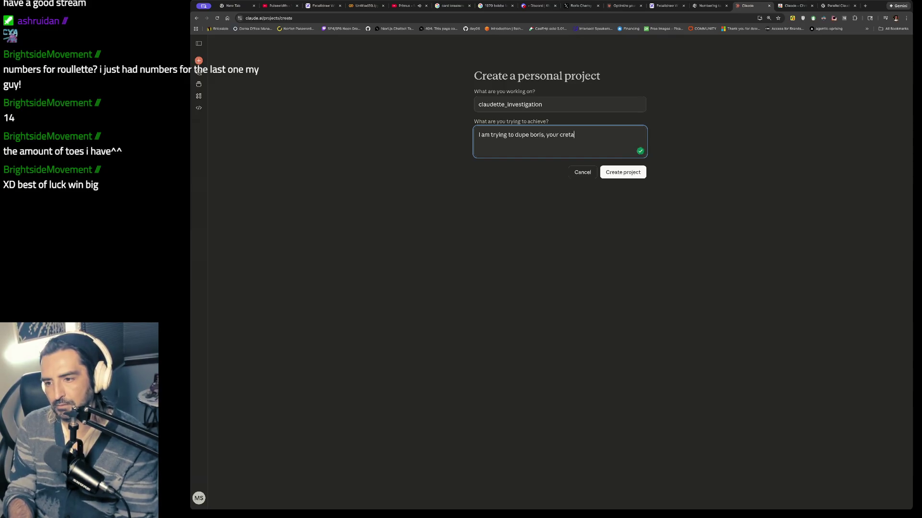
key("BackSpace")
key("BackSpace")
type("ators claud")
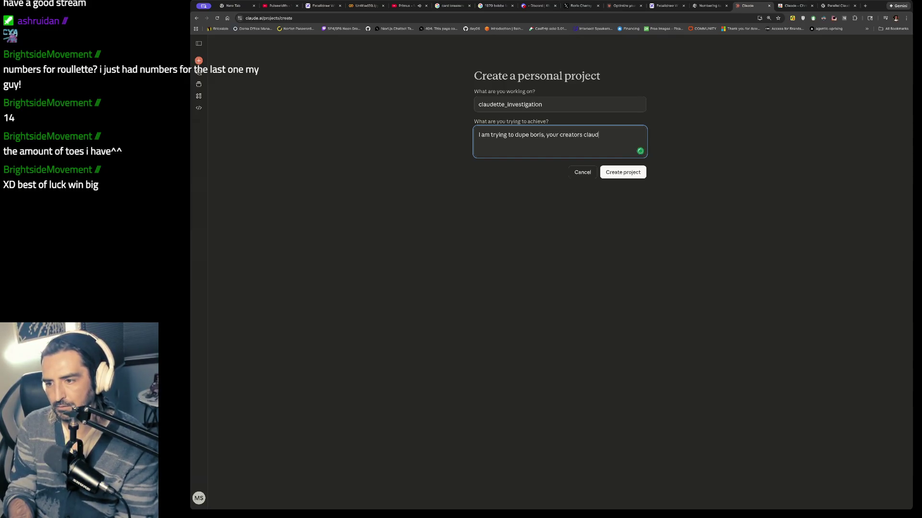
type("ecode setup")
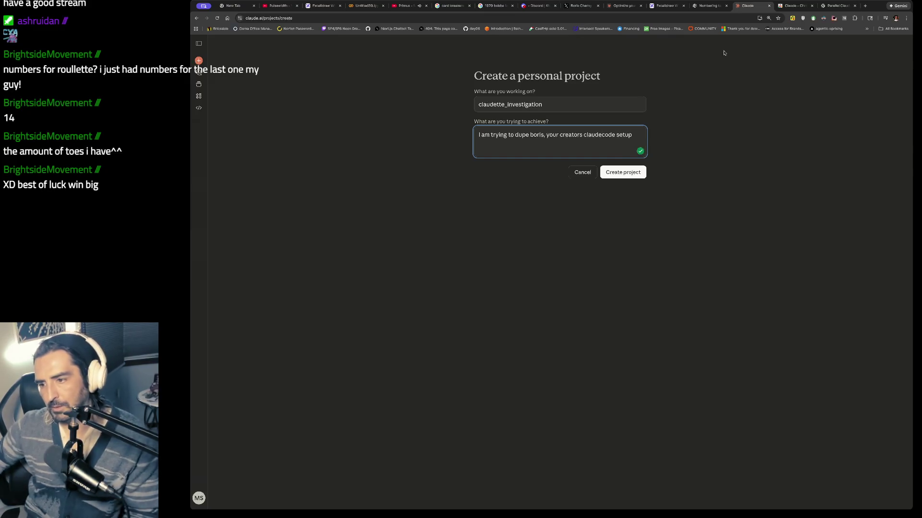
left_click(621, 173)
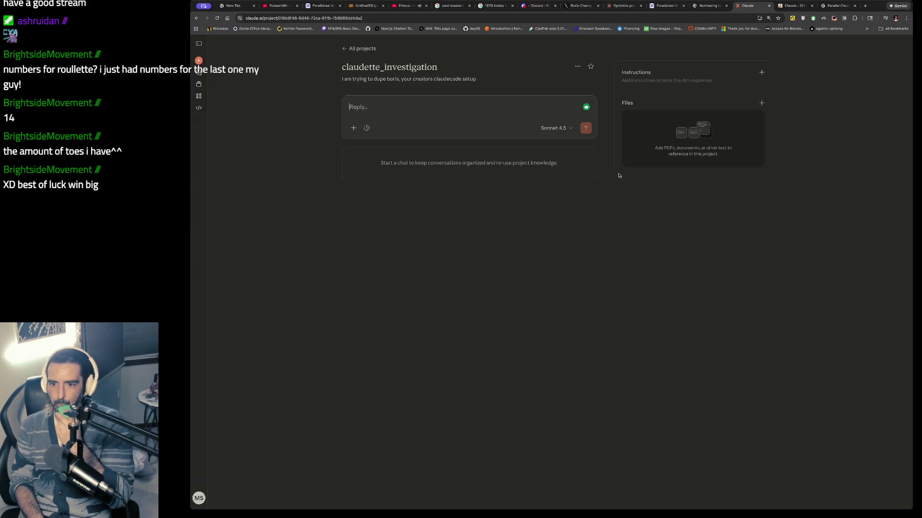
- Switch the project's model from Sonnet 4.5 to Opus 4.5 and return to the claudette_investigation page
left_click(556, 127)
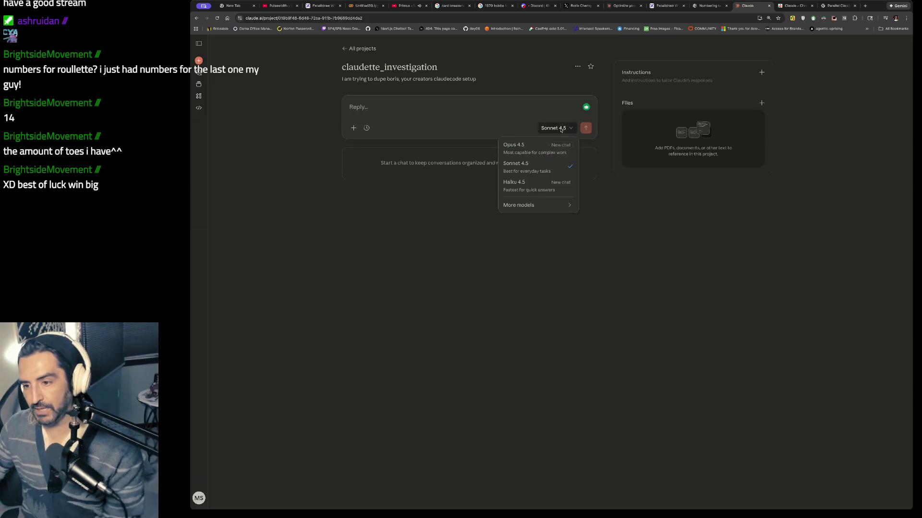
left_click(540, 149)
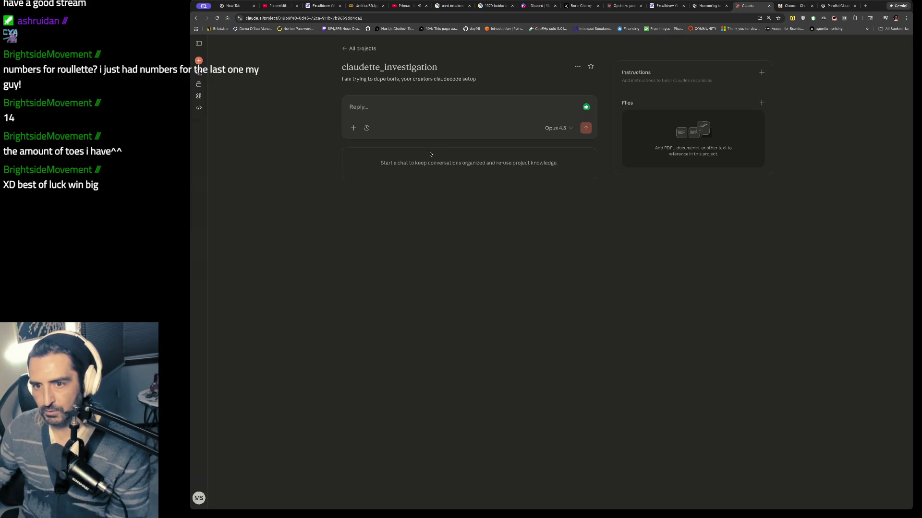
left_click(198, 72)
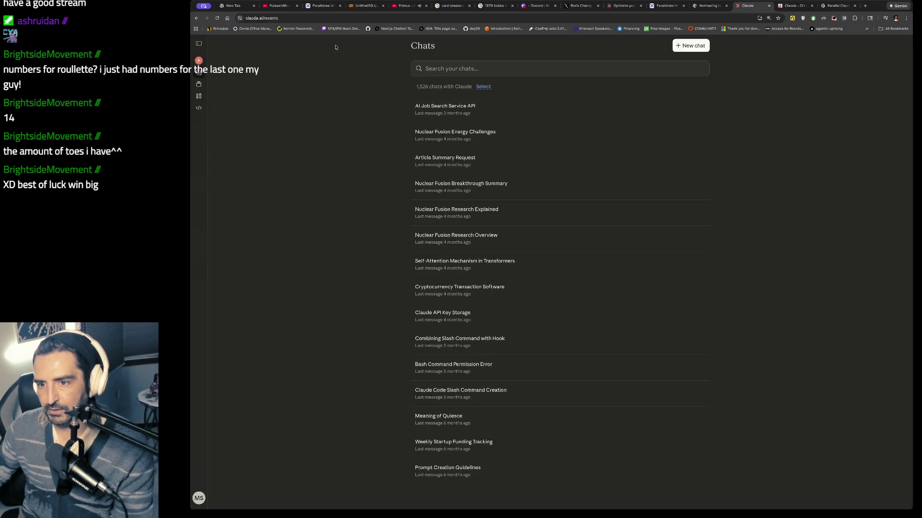
left_click(197, 18)
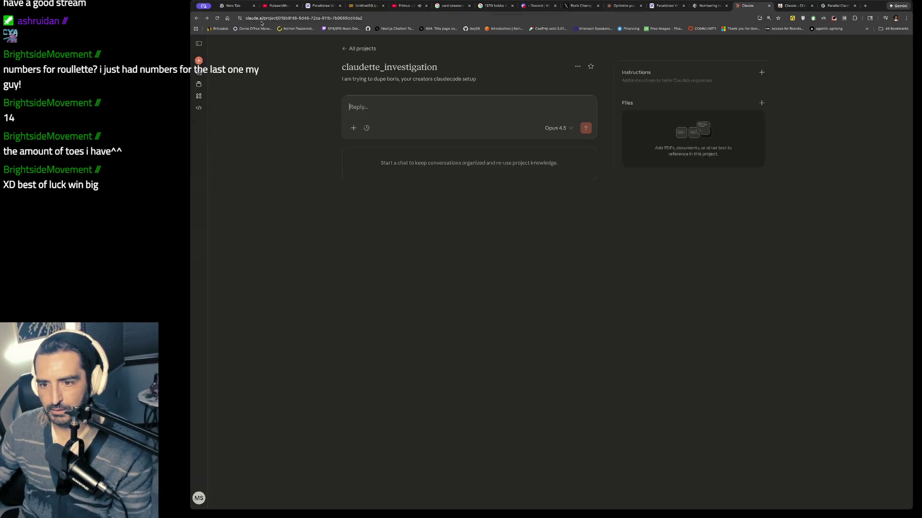
left_click_drag(335, 51, 498, 198)
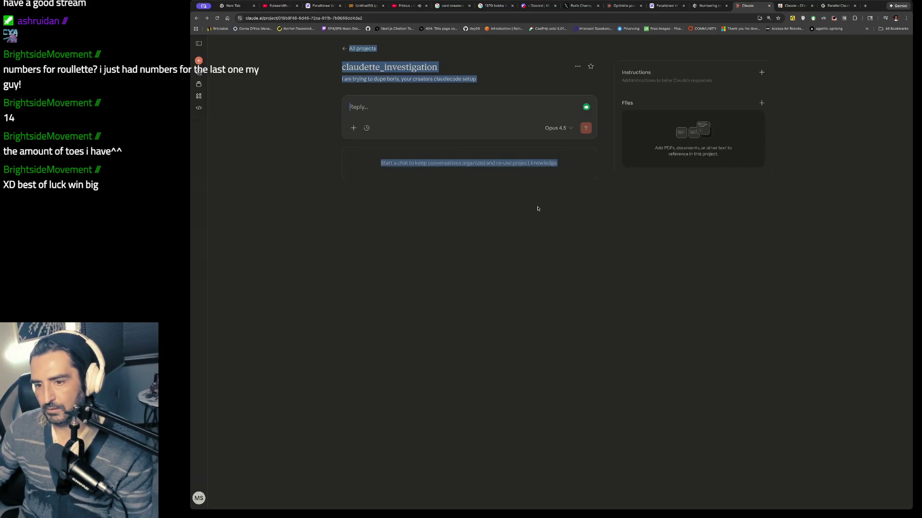
left_click(451, 116)
- Ask 'okay how do i sinc this wimy local session' and select Claude's clarifying questions
type("oka")
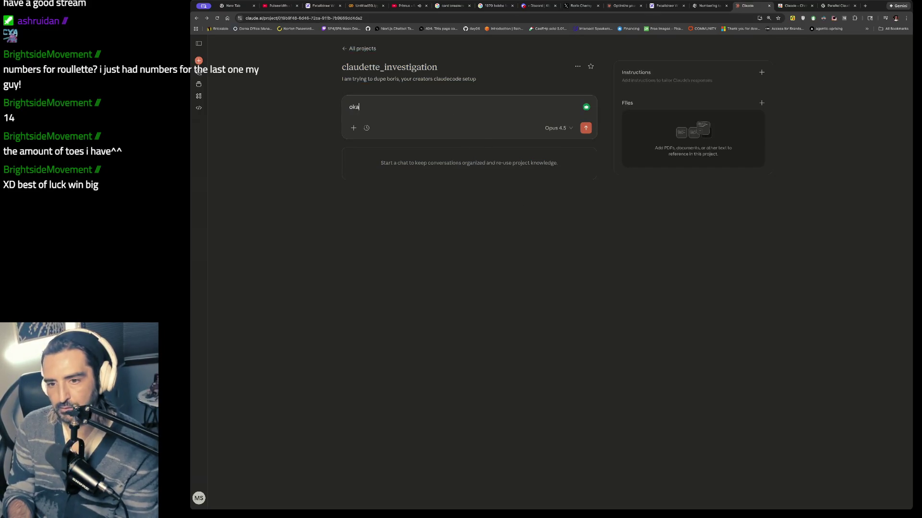
type("y how do i sinc this wi")
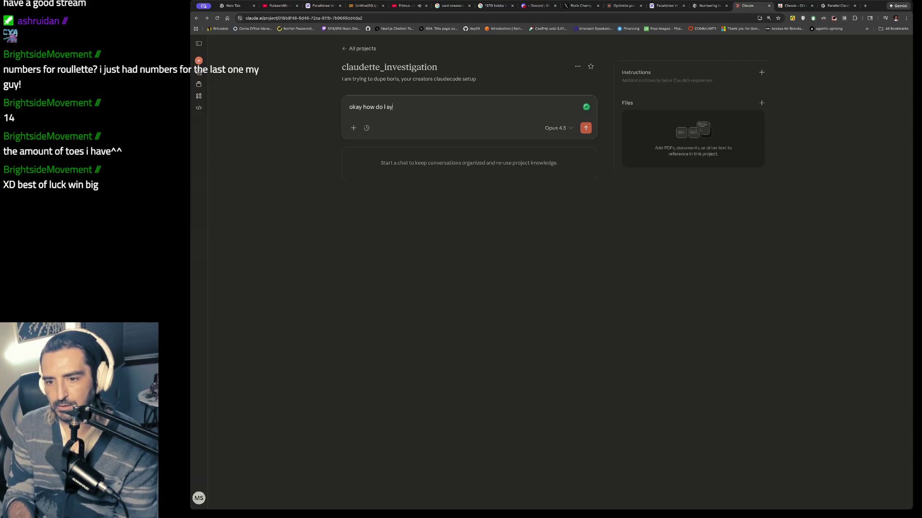
type("my local session")
key("Return")
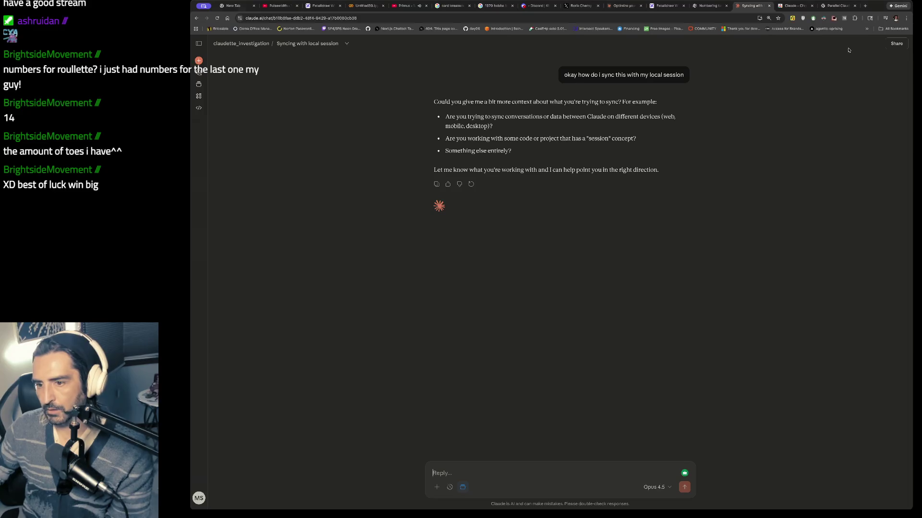
left_click_drag(489, 102, 492, 153)
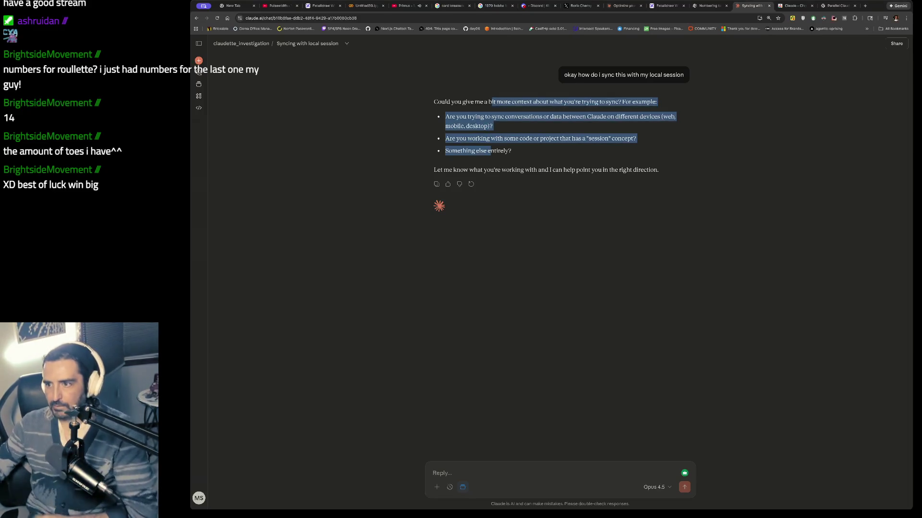
- Copy the parallel-Claudes tweet passage and send it to Claude as the creator's setup to reproduce
left_click(573, 10)
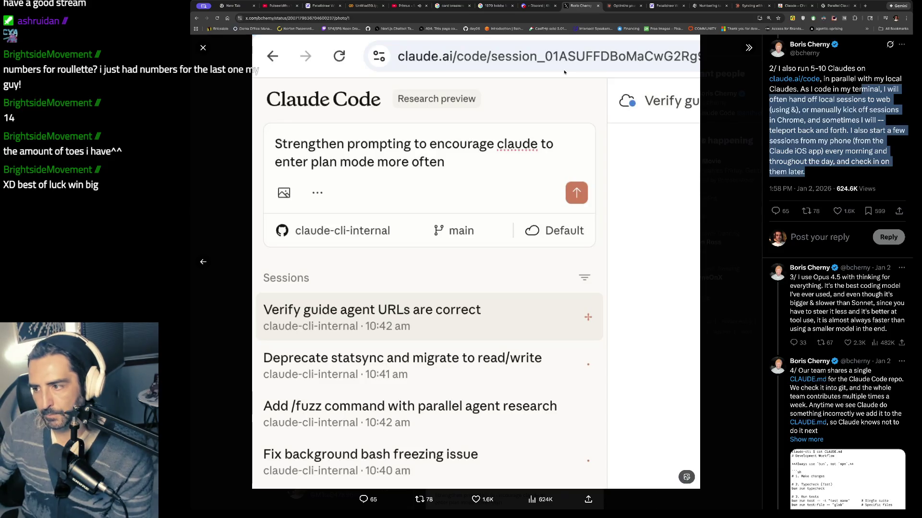
mouse_move(806, 172)
left_mouse_down()
mouse_move(814, 152)
mouse_move(768, 68)
left_mouse_up()
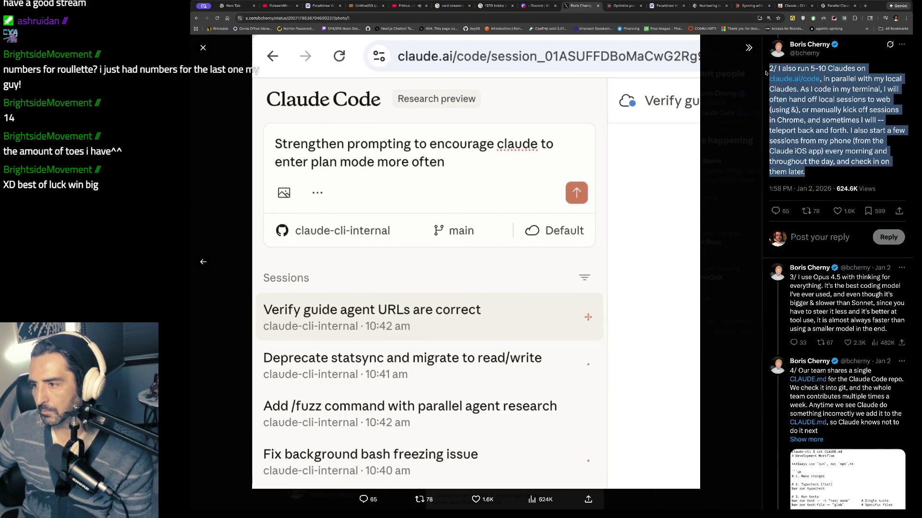
left_click(751, 5)
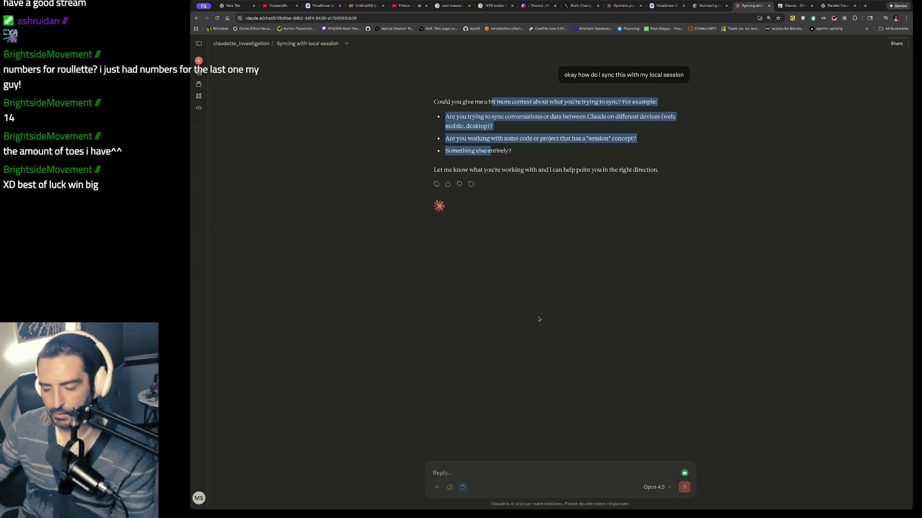
left_click(458, 472)
type("I am")
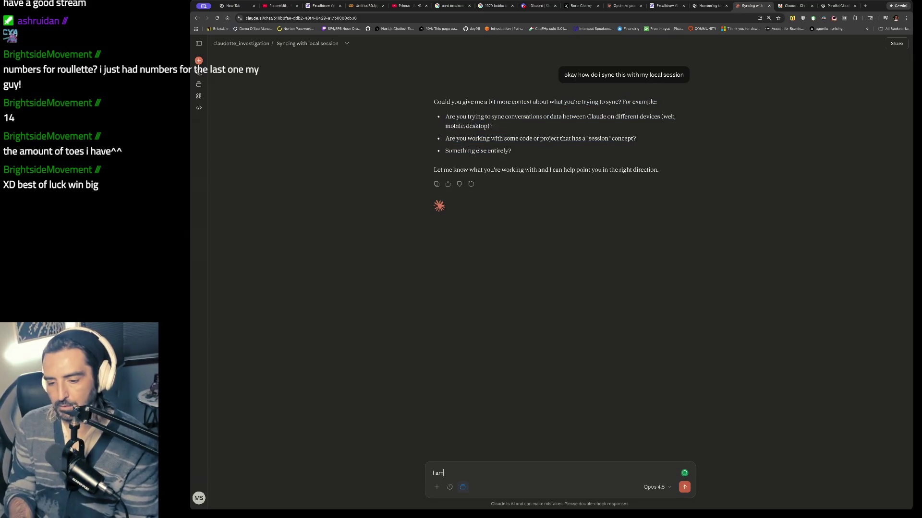
type(" trying to reproduce this setup")
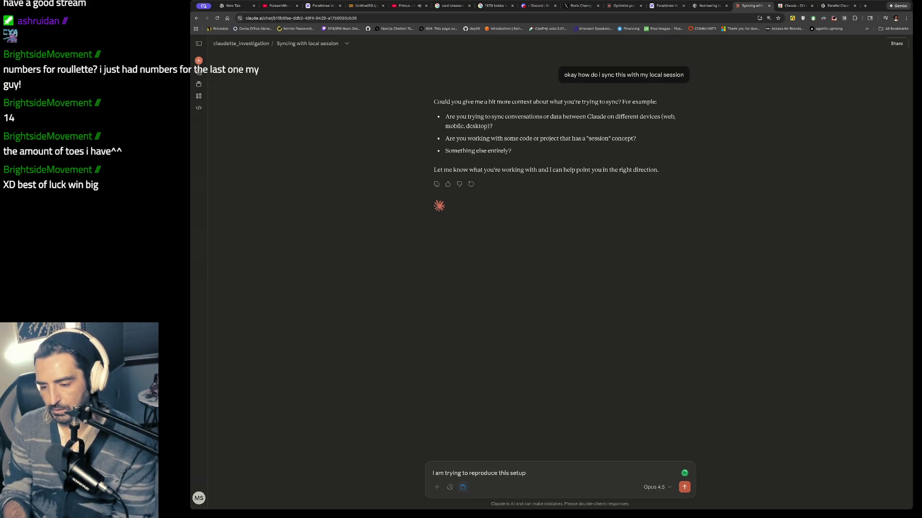
type(" from your crea")
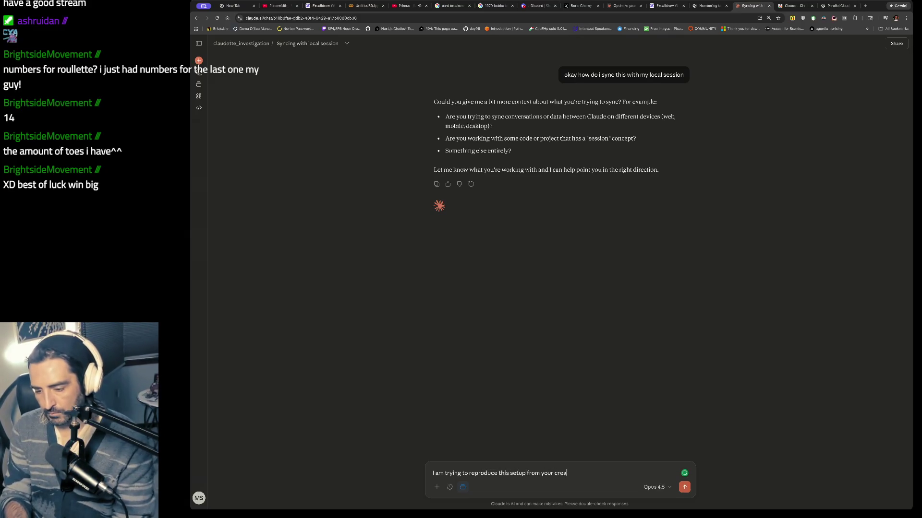
type("tor, Boris. for this step he says")
type("2/ I also run 5-10 Claudes on http://claude.ai/code, in parallel with my local Claudes. As I code in my terminal, I will often hand off local sessions to web (using &), or manually kick off sessions in Chrome, and sometimes I will --teleport back and forth. I also start a few sessions from my phone (from the Claude iOS app) every morning and throughout the day, and check in on them later.")
key("Return")
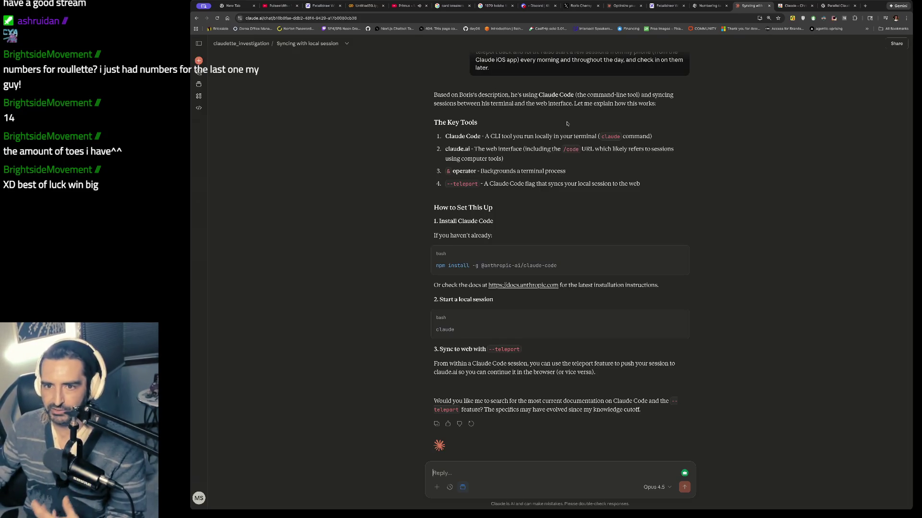
- Highlight Claude's answer entries for Claude Code, claude.ai, the & operator and the --teleport flag
scroll(566, 124, "down", 1)
triple_click(561, 127)
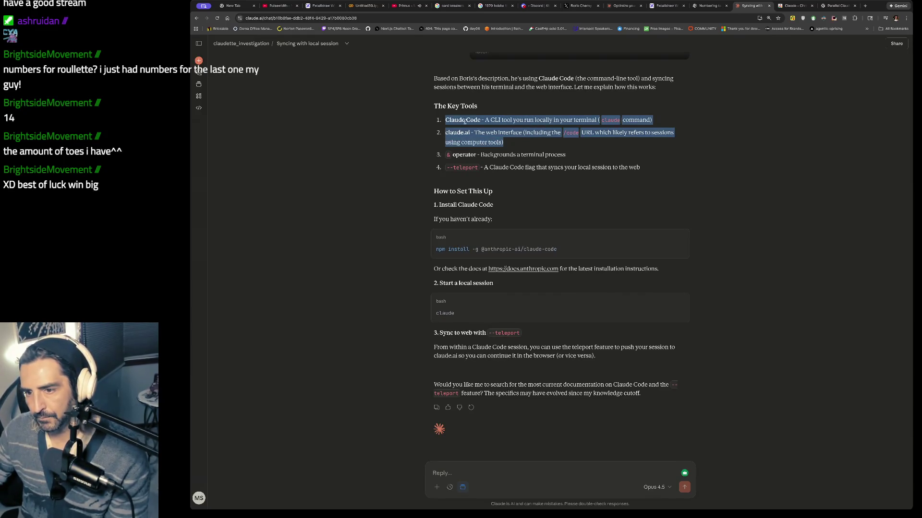
mouse_move(673, 134)
left_mouse_down()
mouse_move(538, 132)
mouse_move(424, 165)
left_mouse_up()
left_click_drag(484, 165, 478, 180)
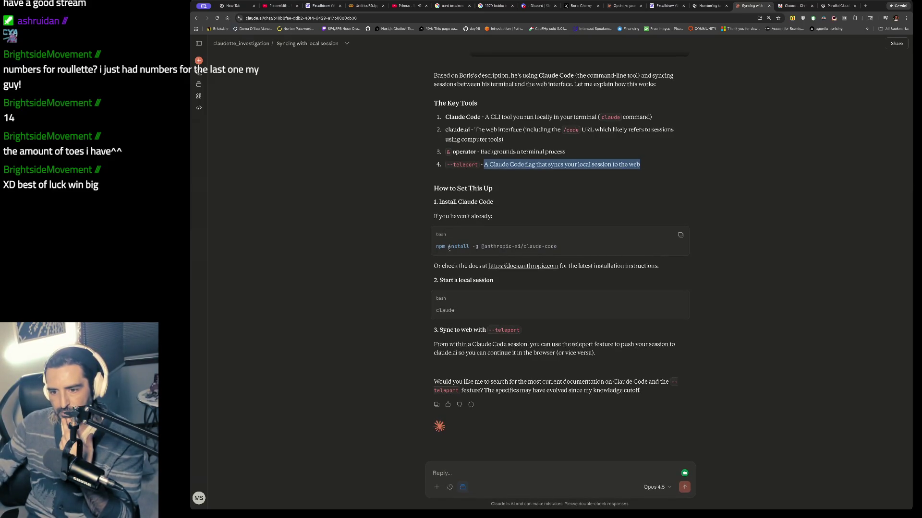
double_click(504, 330)
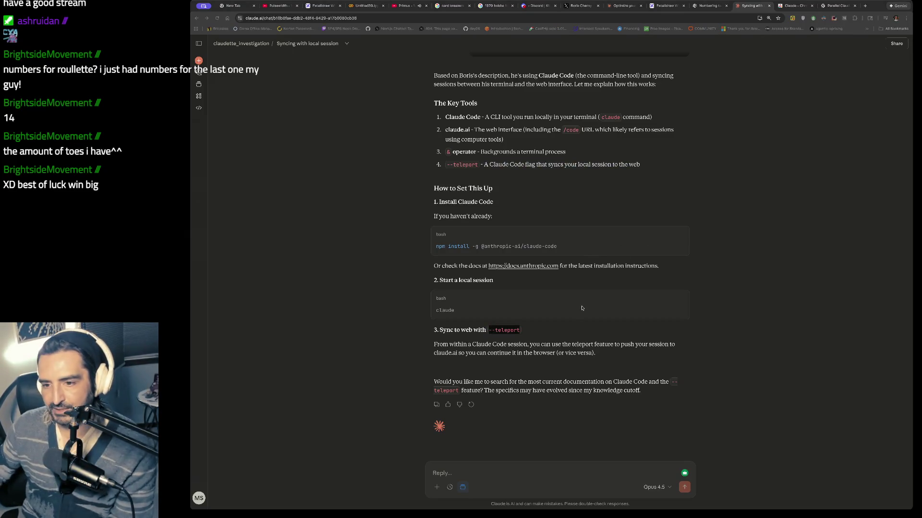
- In a new terminal pane, create an empty 'mud' folder in the home directory and enter it
key("super+Tab")
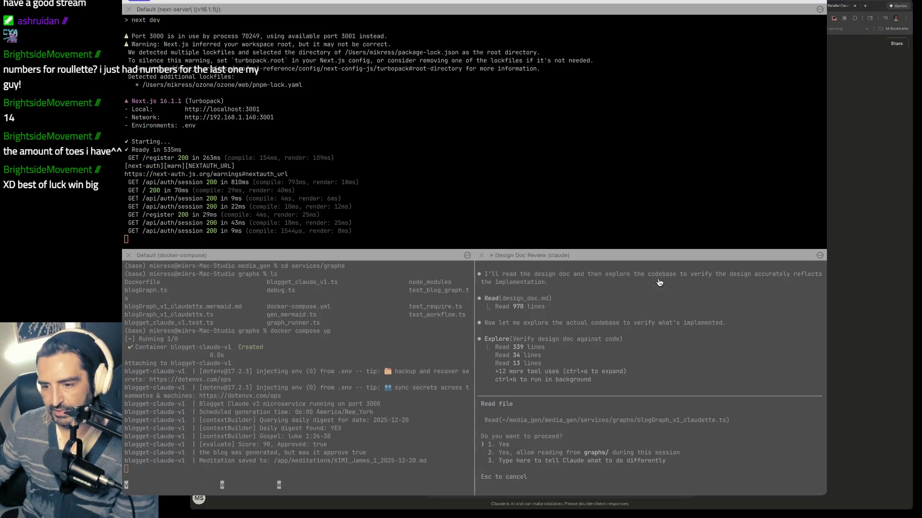
key("super+d")
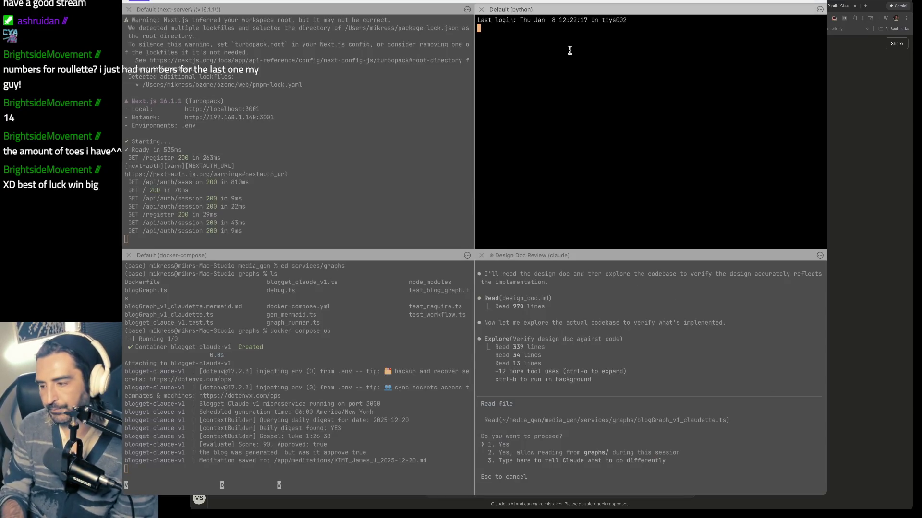
type("cd ~/")
key("Return")
type("mk")
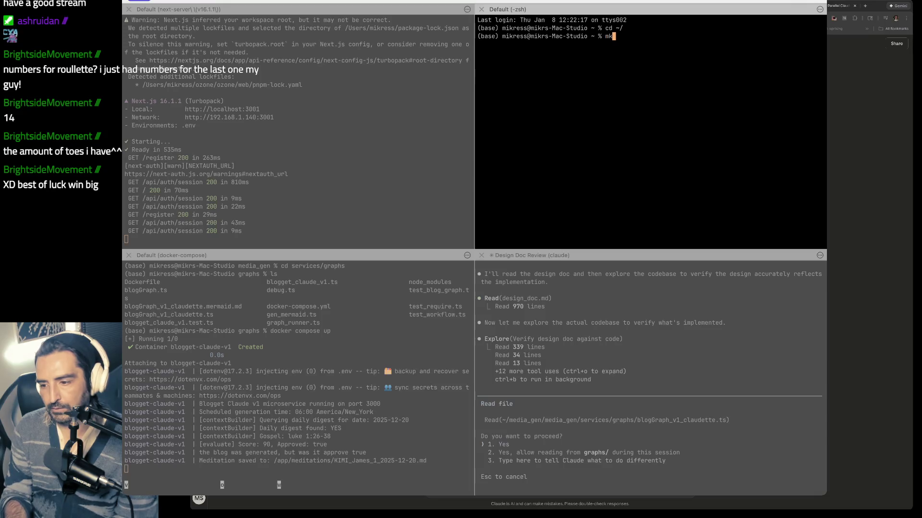
type("dir mud")
key("Return")
type("cd mud")
key("Return")
type("ls")
key("Return")
- Launch Claude Code in mud, trust the folder, and submit '--teleport' as a prompt
type("claude")
key("Return")
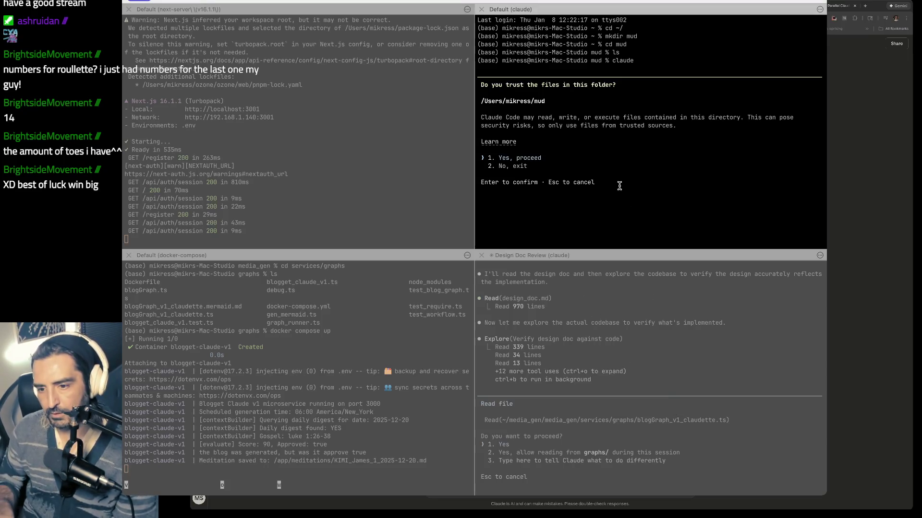
key("Return")
type("--teleport")
key("Return")
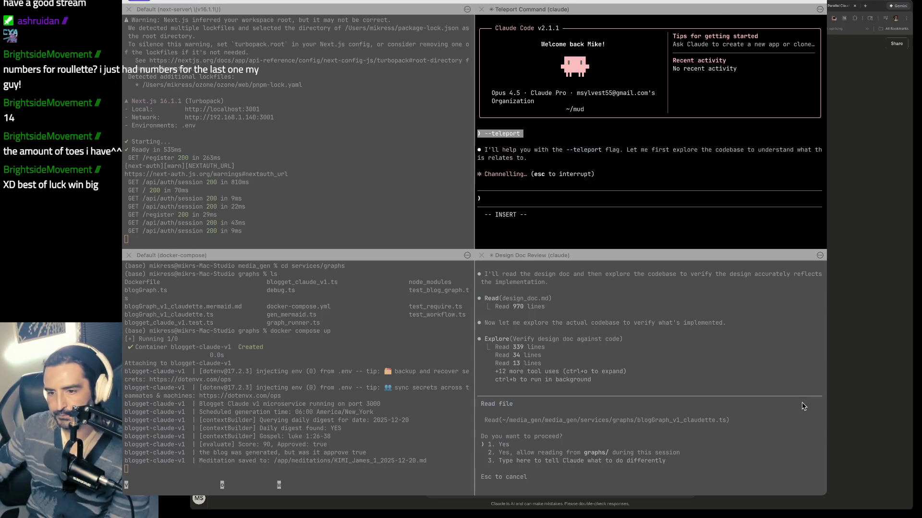
key("super+Tab")
- Review Claude's notes on the --teleport flag and the sync-to-web instructions
scroll(514, 223, "up", 1)
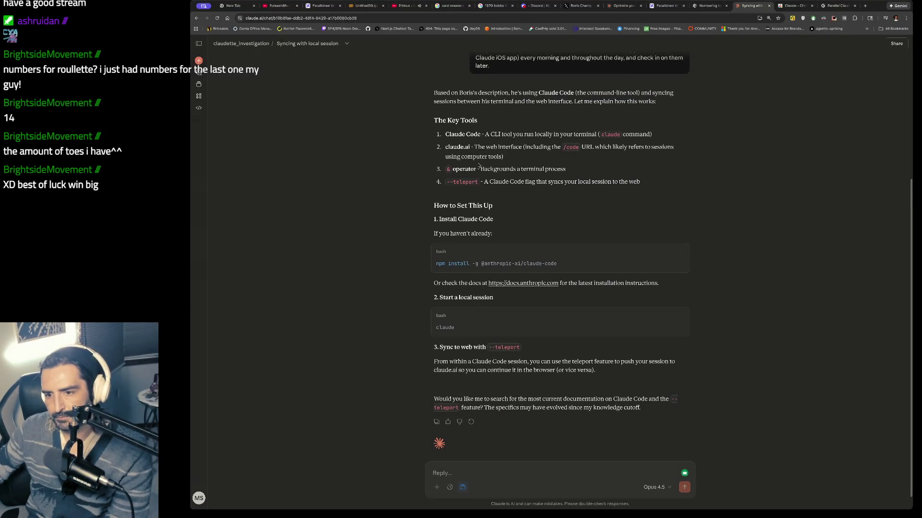
left_click_drag(473, 178, 506, 197)
left_click_drag(435, 216, 435, 232)
scroll(435, 233, "down", 1)
left_click(441, 335)
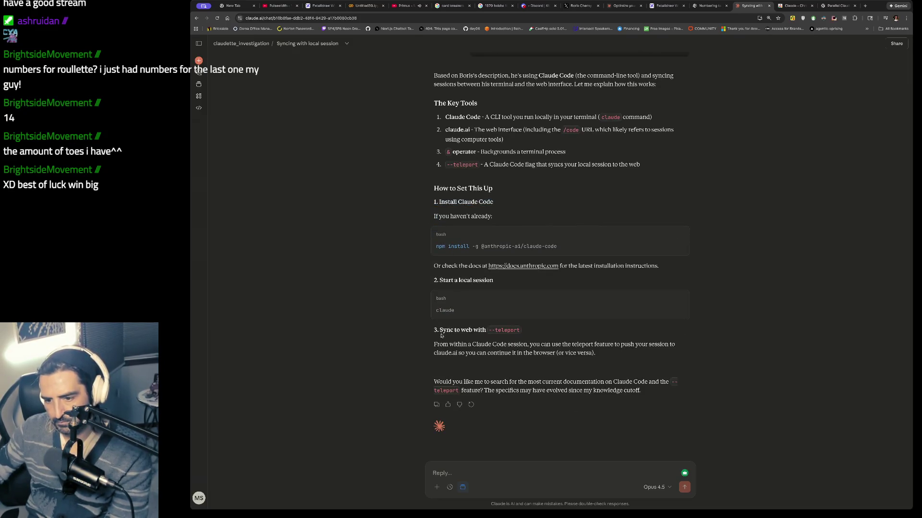
left_click_drag(440, 330, 497, 369)
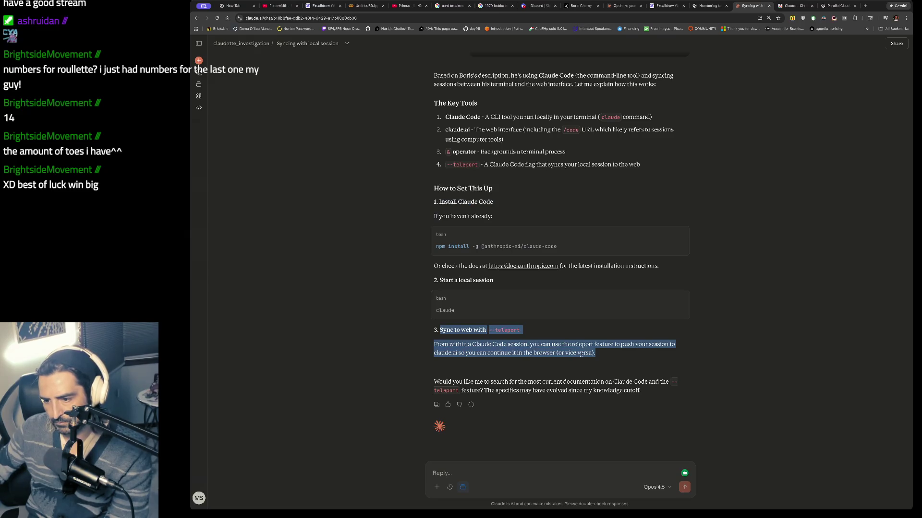
- Ask whether, once Claude Code is started locally, --teleport is typed in as a prompt
left_click(449, 467)
type("once claudecode is sta")
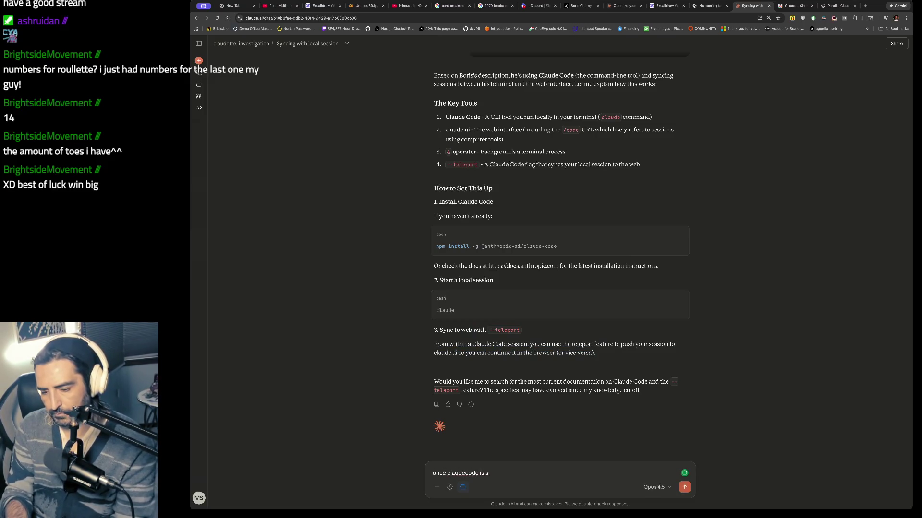
type("rted locally type --")
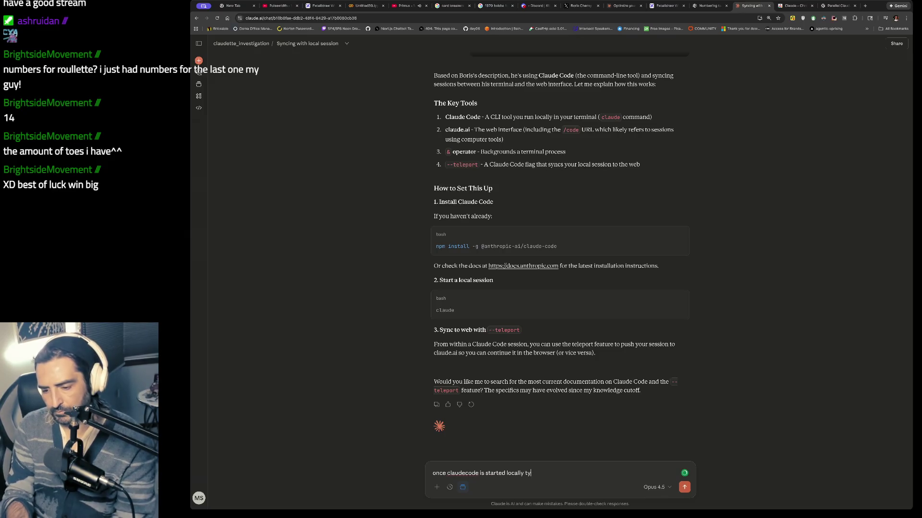
type("tele")
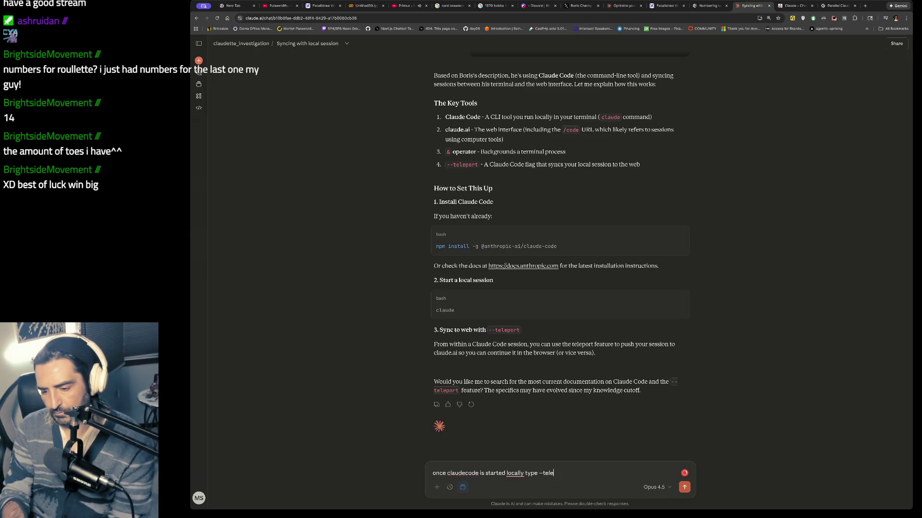
type("port in the prompt")
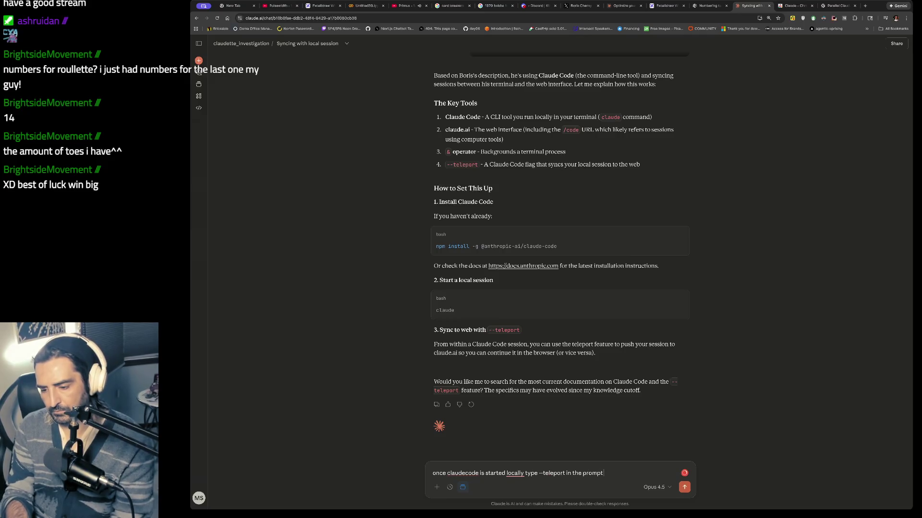
key("BackSpace")
key("BackSpace")
key("BackSpace")
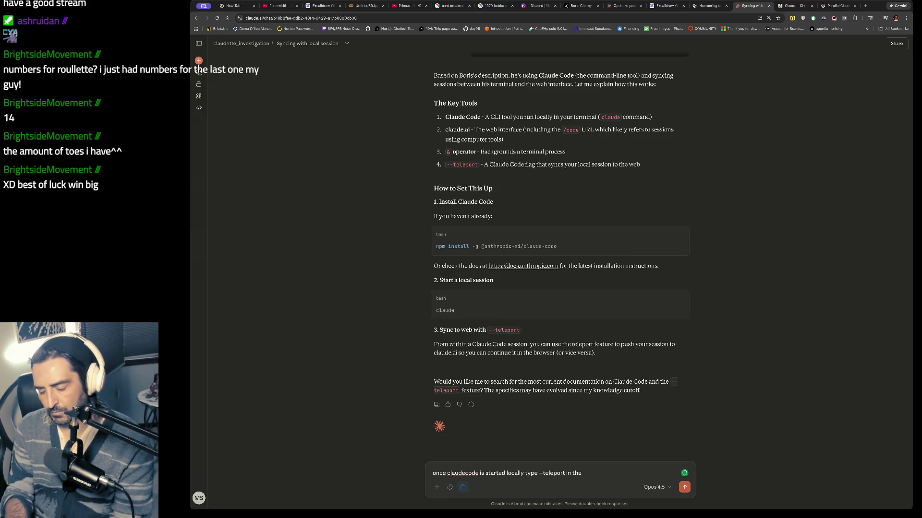
type("prompt?")
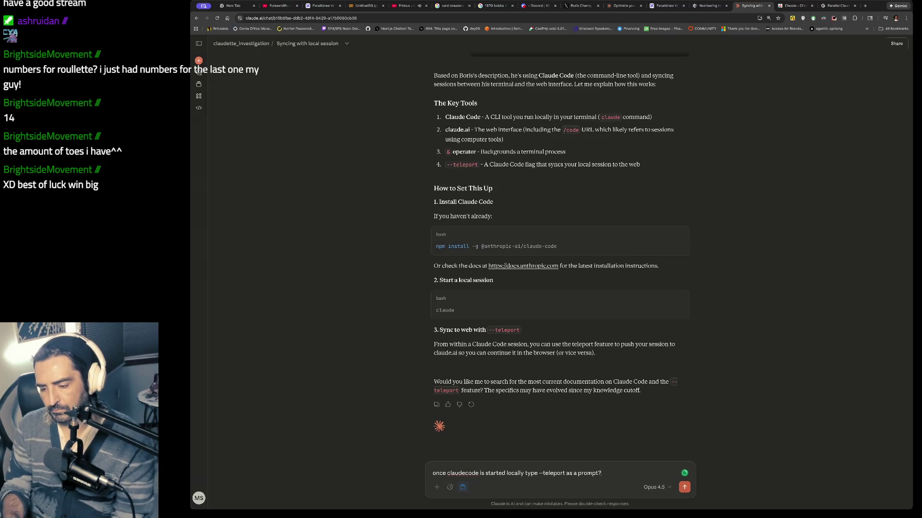
key("Return")
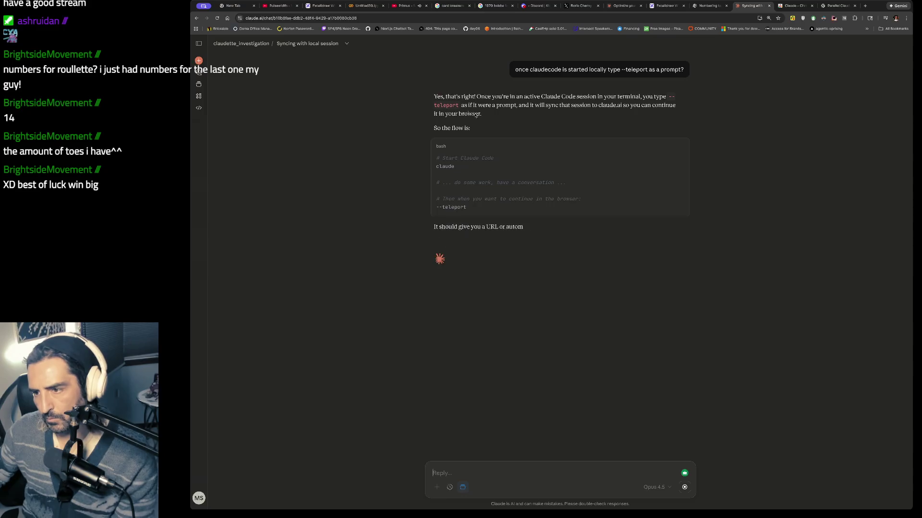
- Read the confirmation that --teleport goes in a running Claude Code session and also works in reverse
left_click_drag(435, 198, 467, 208)
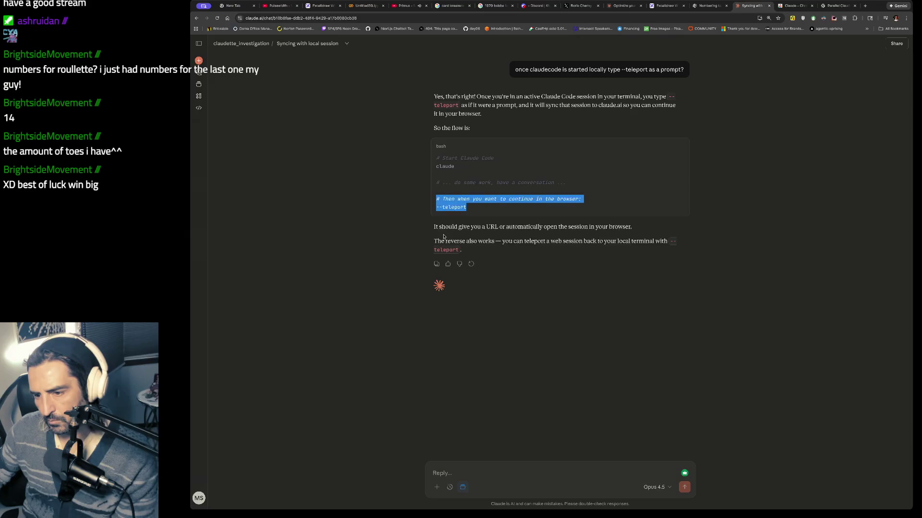
double_click(438, 241)
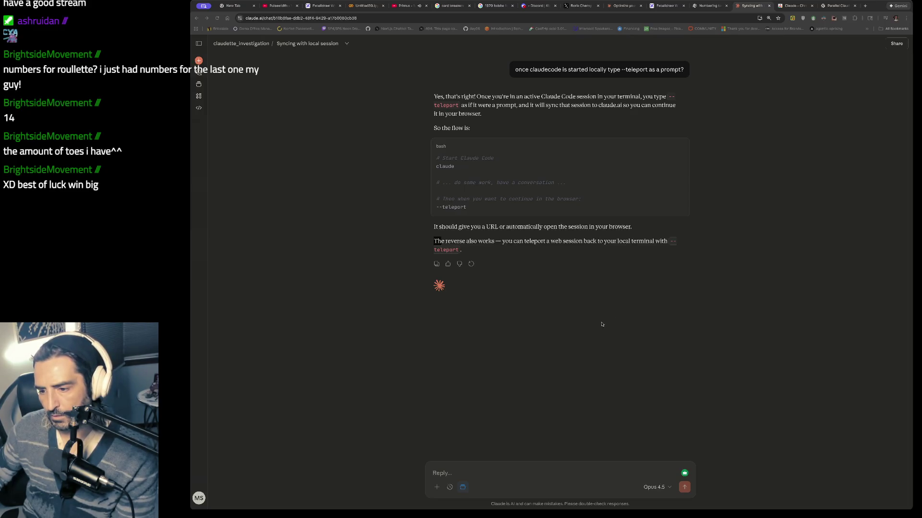
key("super+Tab")
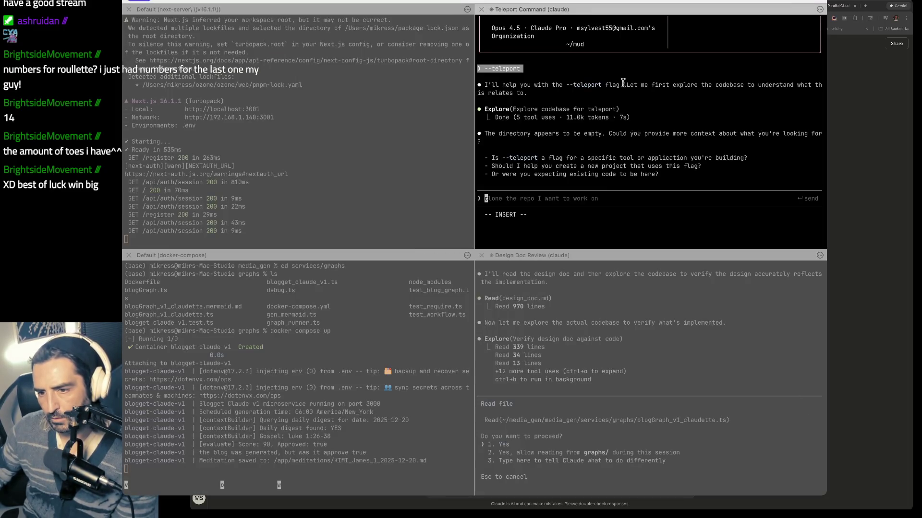
- Tell Claude Code 'I was expecting to sync my web session here' and get its suggestion
left_click_drag(623, 83, 576, 166)
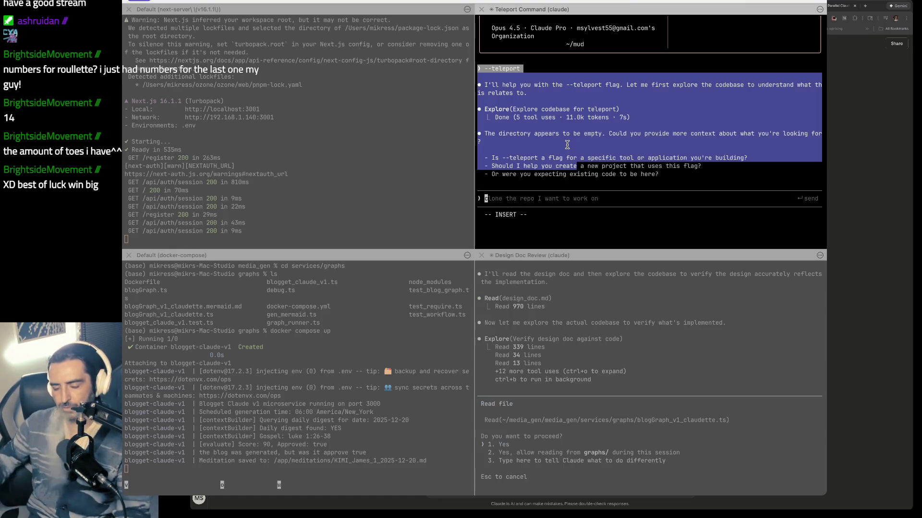
type("I was expec")
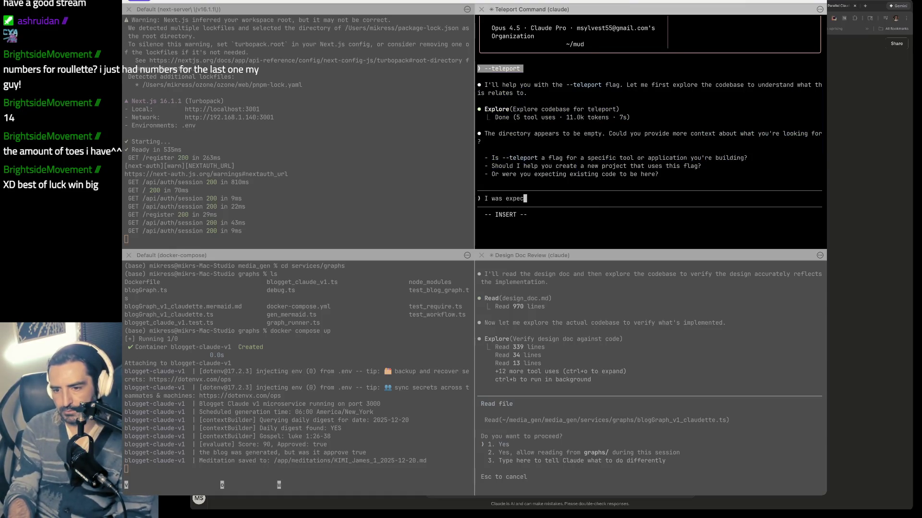
type("ting to sync my web session here wit")
key("BackSpace")
key("BackSpace")
key("BackSpace")
key("Return")
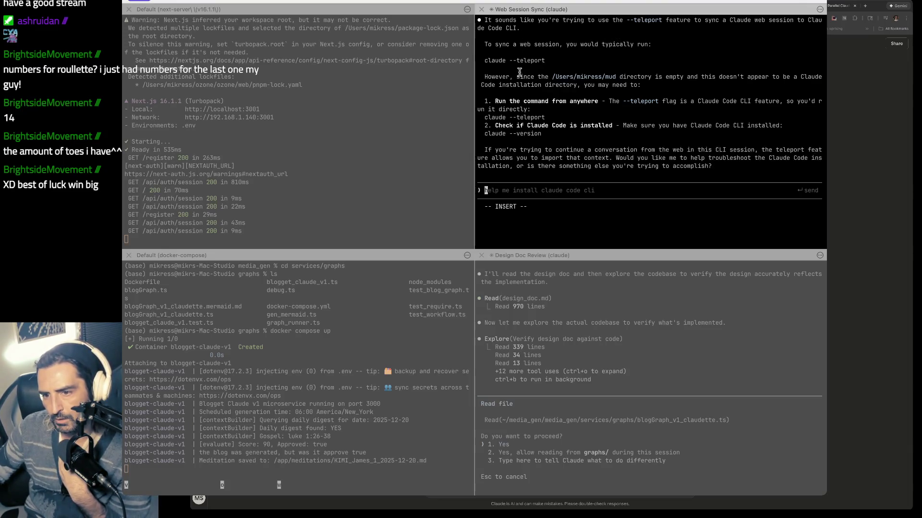
- Quit Claude Code and run claude --teleport, which reports no sessions found, then copy the output
key("ctrl+c")
key("ctrl+c")
type("claude --tel")
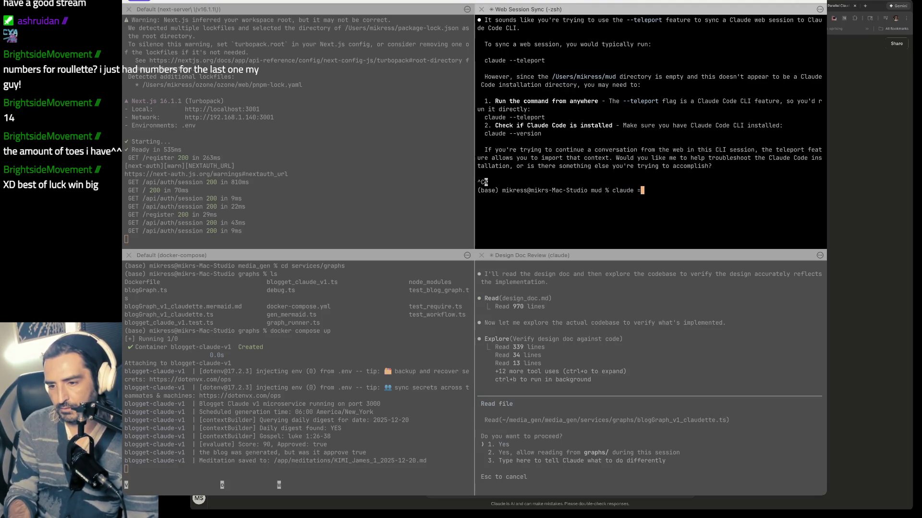
type("eport")
key("Return")
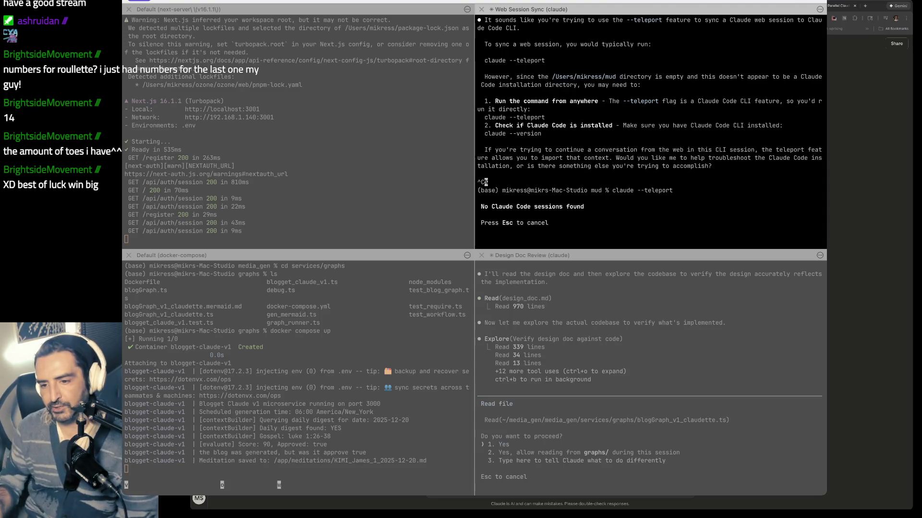
key("Escape")
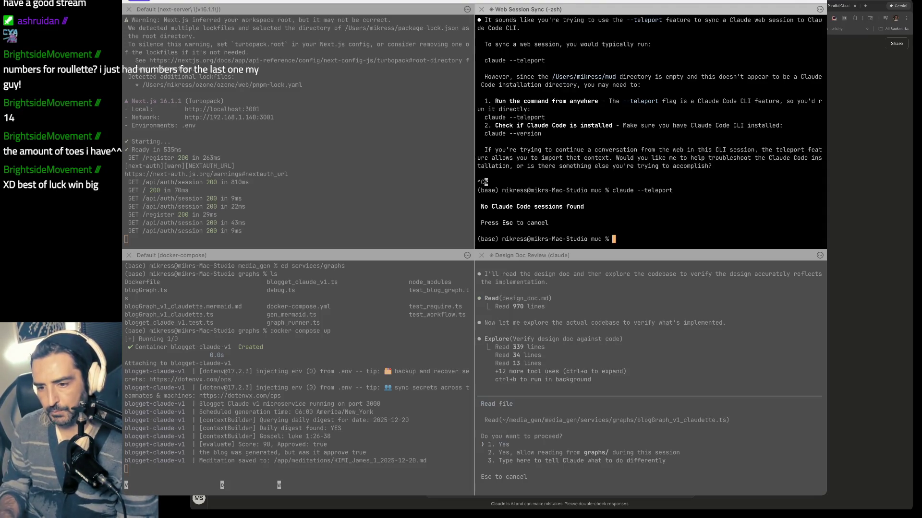
left_click_drag(587, 190, 586, 240)
key("super+Tab")
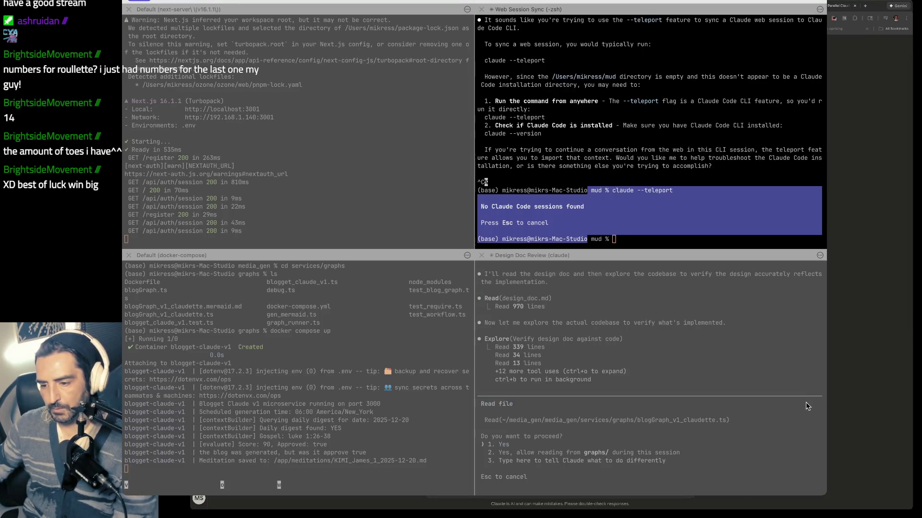
key("super+Tab")
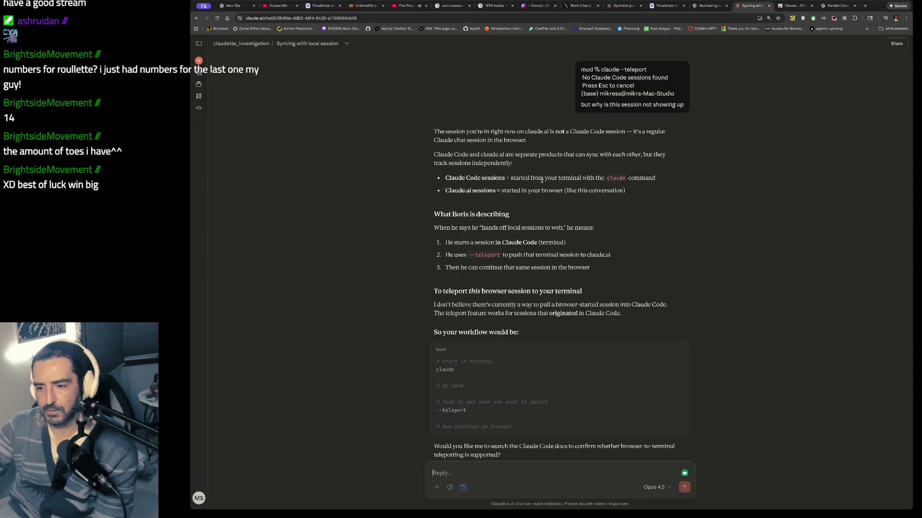
- Read why browser chats can't be teleported and the suggested terminal-to-web workflow
scroll(530, 250, "down", 3)
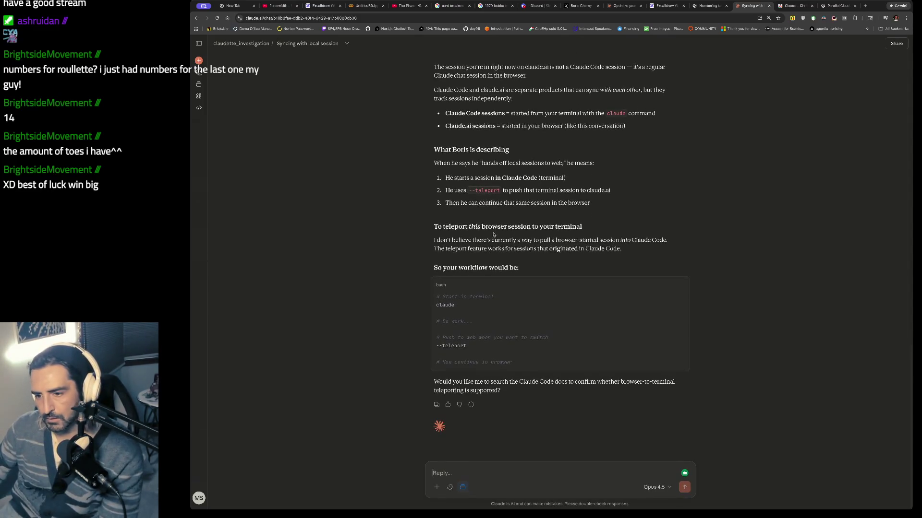
left_click_drag(457, 241, 544, 261)
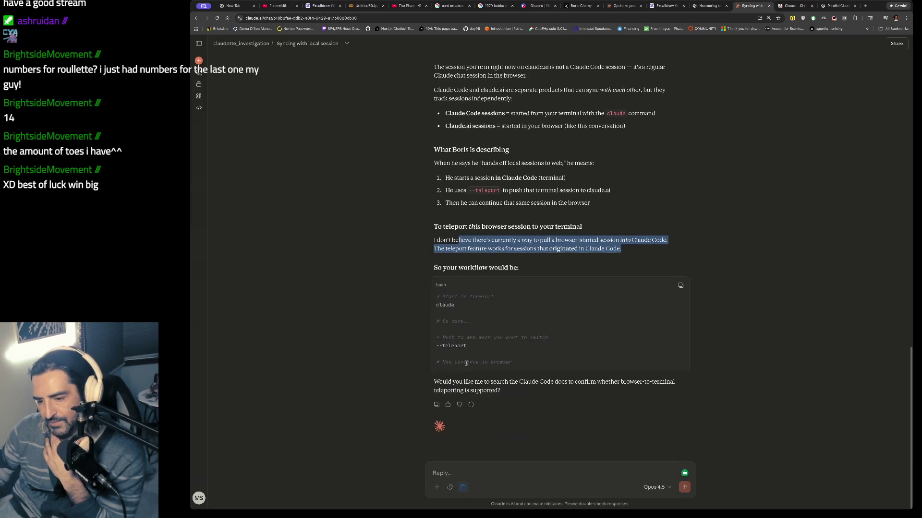
left_click_drag(443, 321, 441, 362)
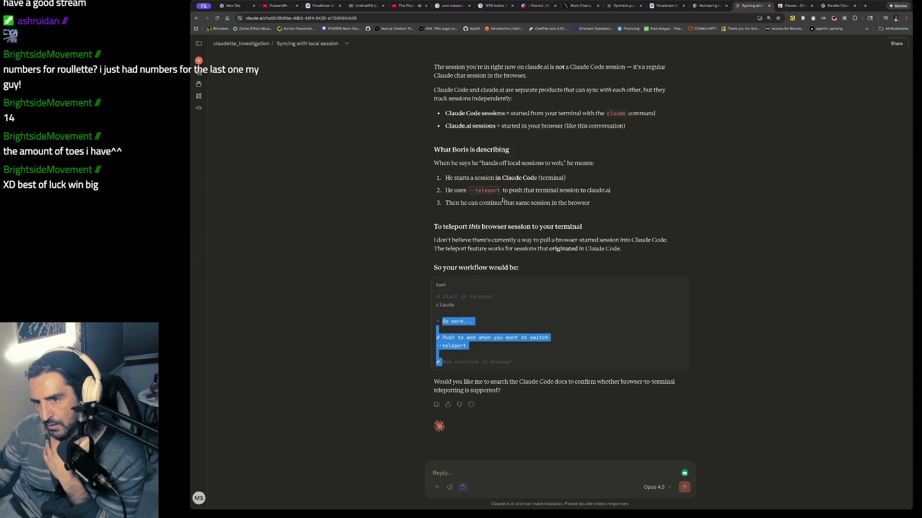
scroll(502, 198, "up", 3)
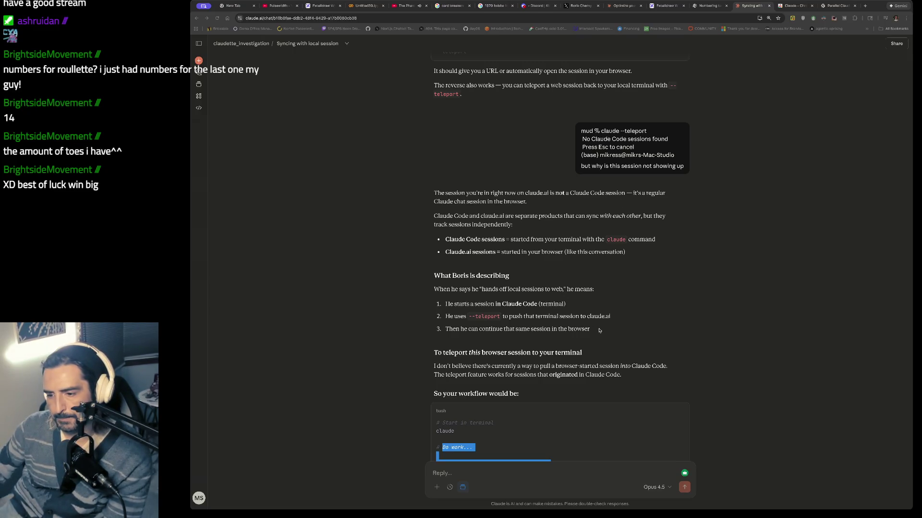
key("super+Tab")
- Ask a fresh Claude Code session to build a simple Rust application for a CLI roulette game
type("b")
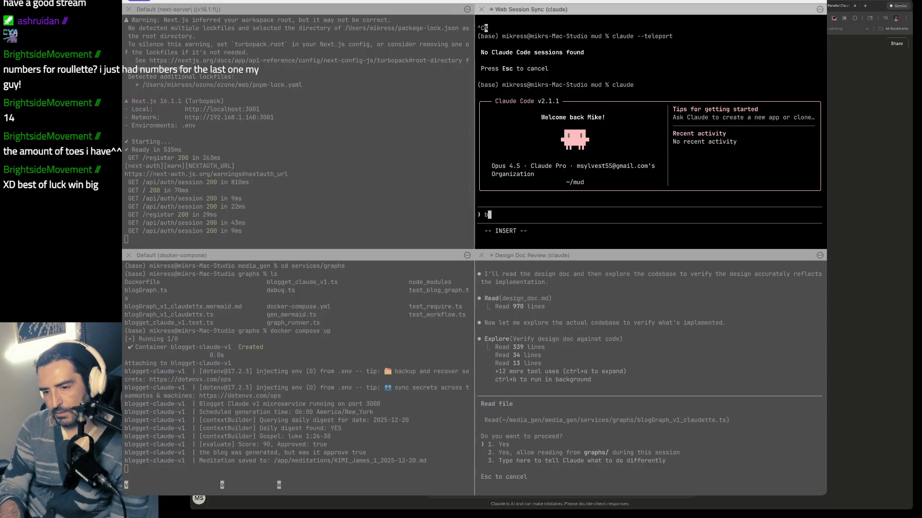
type("uidl a simple rust a")
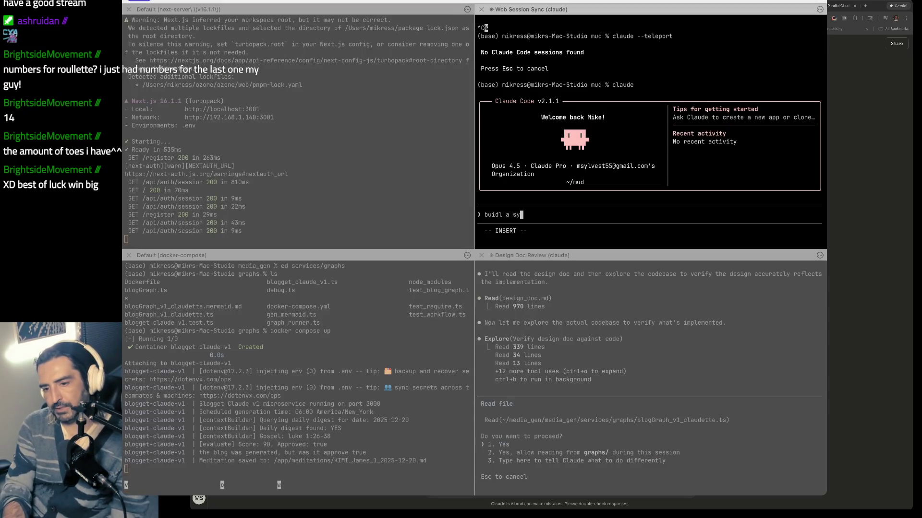
type("pplicaiton to")
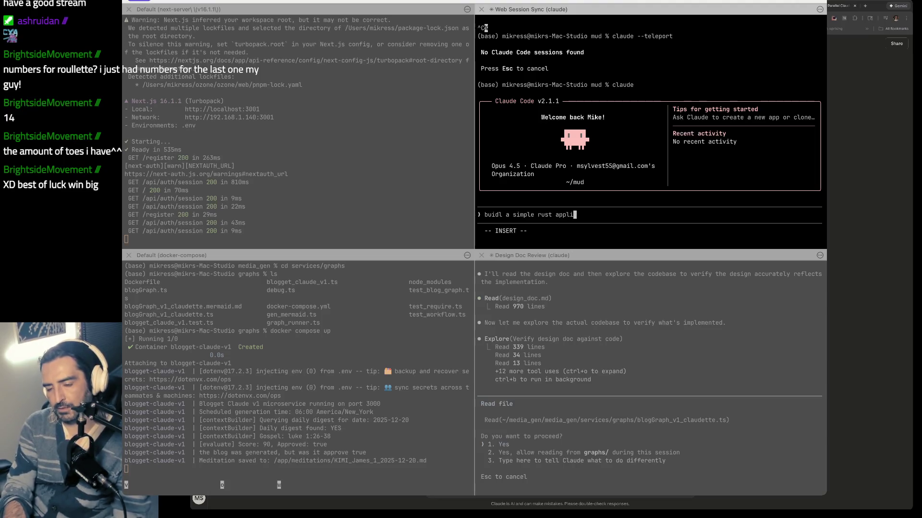
key("BackSpace")
key("BackSpace")
key("BackSpace")
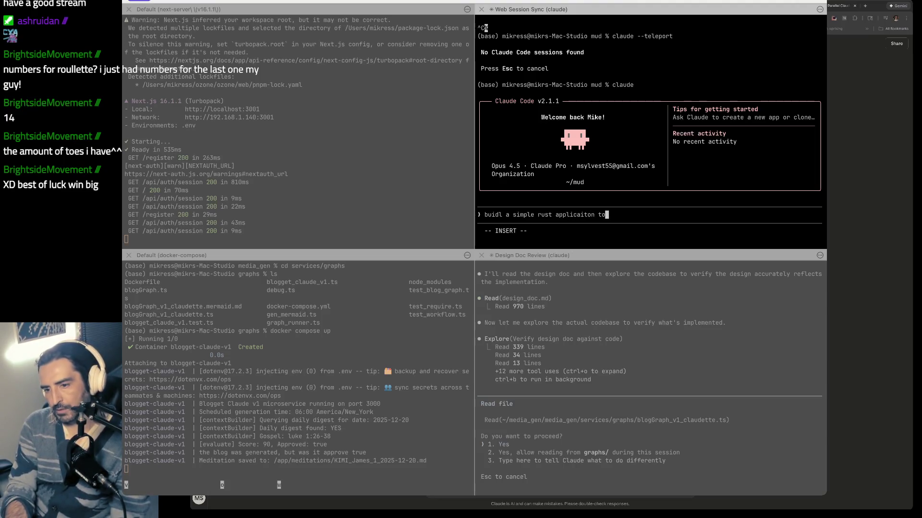
type("for a CLI roullete game")
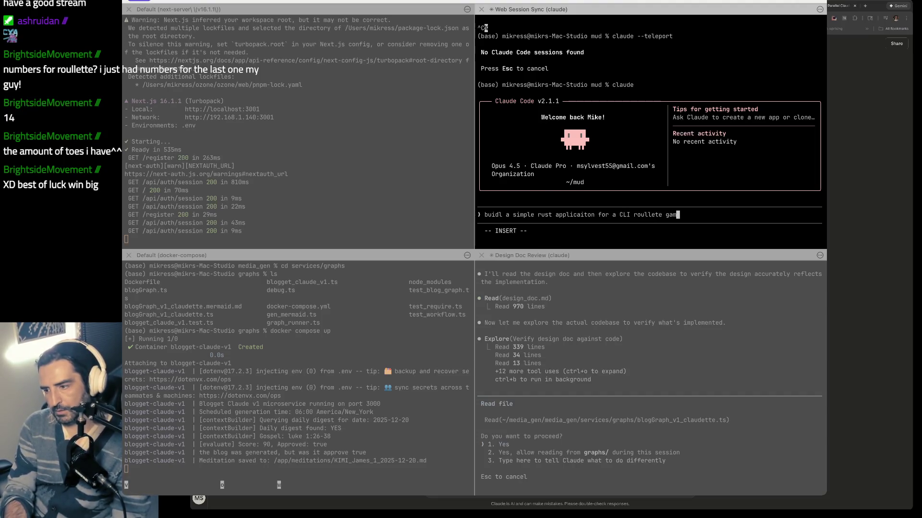
key("Return")
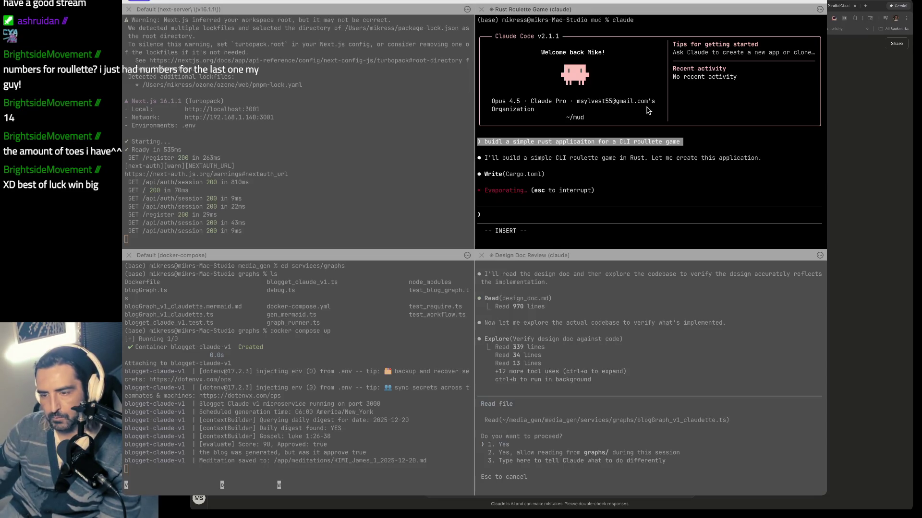
left_click(325, 124)
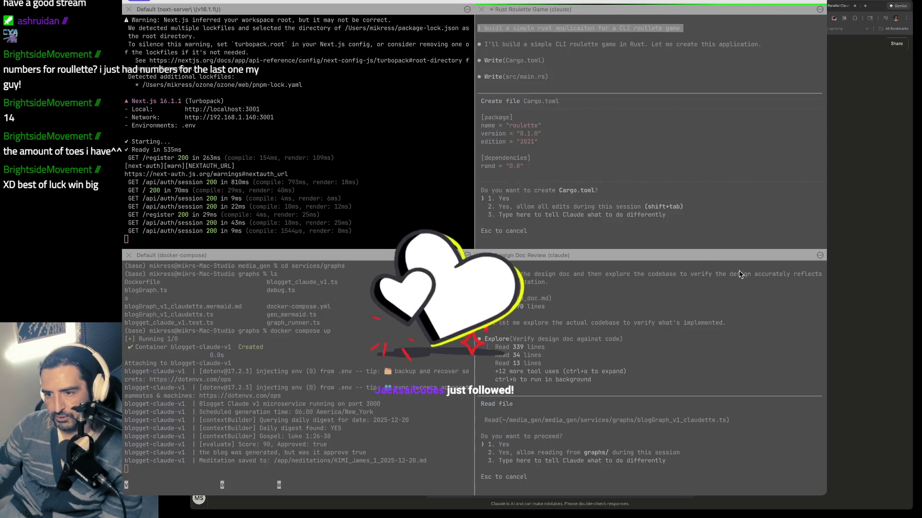
key("super+Tab")
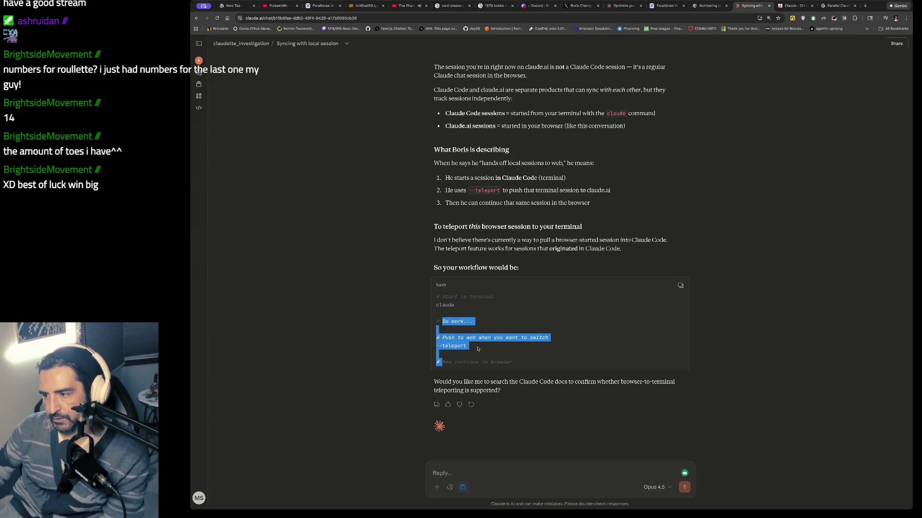
- Read the explanation of chat sessions versus Claude Code sessions and the three-step local-to-web workflow
scroll(477, 349, "up", 3)
mouse_move(452, 206)
left_mouse_down()
mouse_move(480, 219)
mouse_move(478, 260)
left_mouse_up()
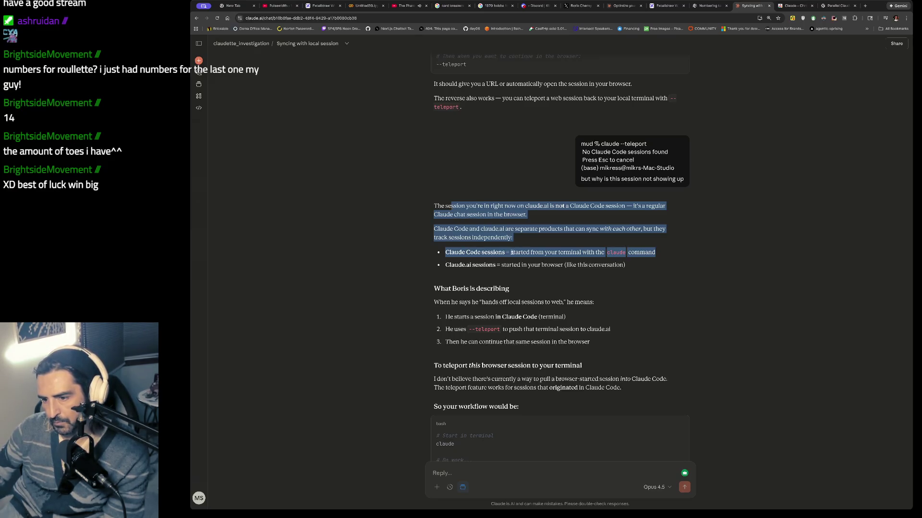
left_click_drag(478, 266, 478, 276)
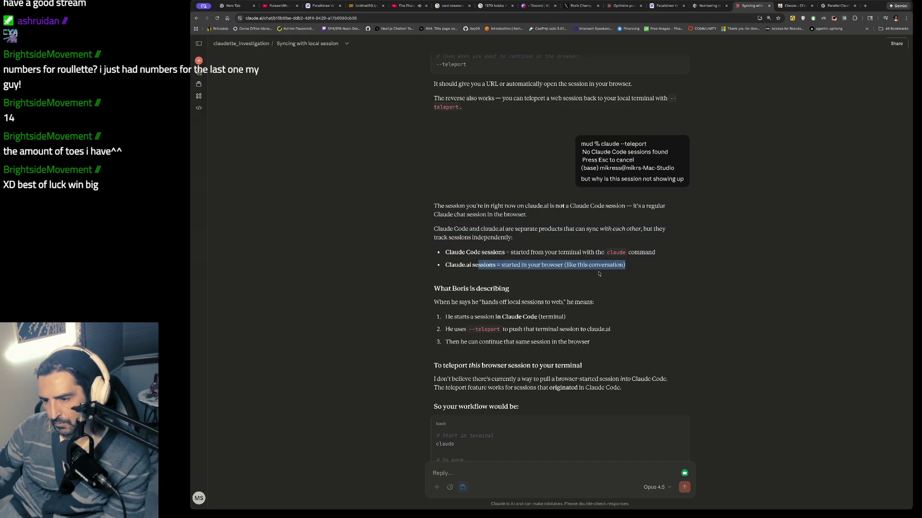
left_click_drag(450, 302, 447, 360)
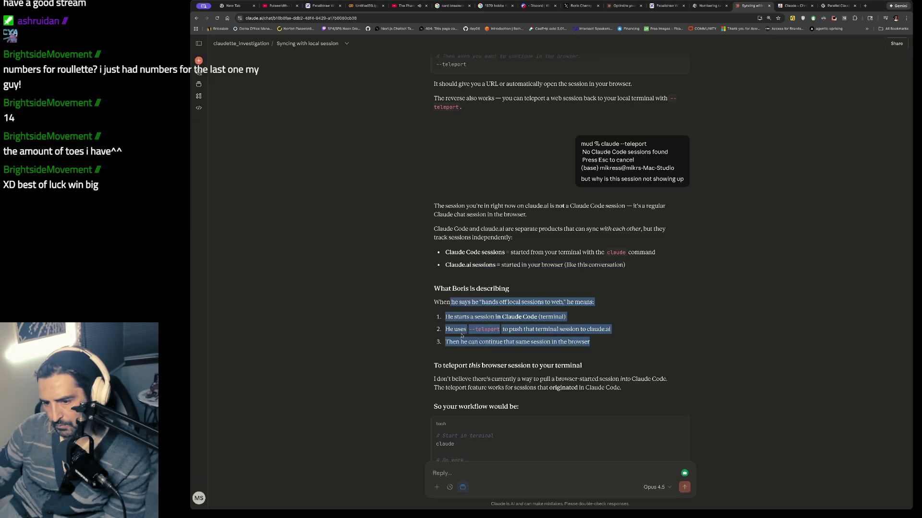
key("super+Tab")
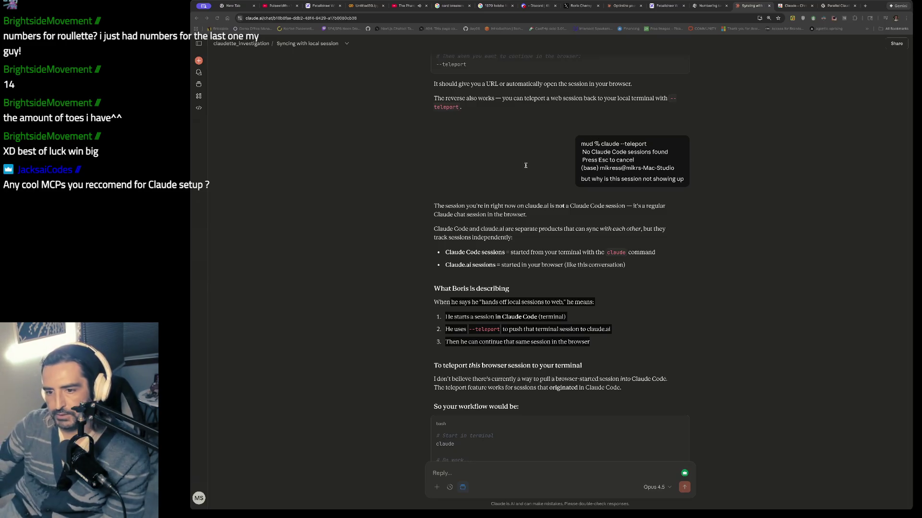
key("super+Tab")
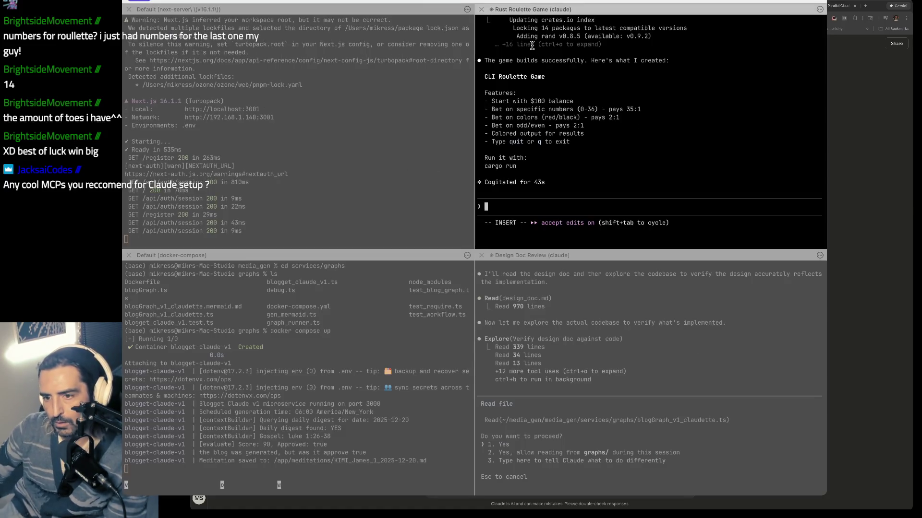
- Exit Claude Code in the Rust Roulette pane and try running the bare --teleport flag
mouse_move(532, 45)
left_mouse_down()
mouse_move(534, 221)
mouse_move(576, 206)
left_mouse_up()
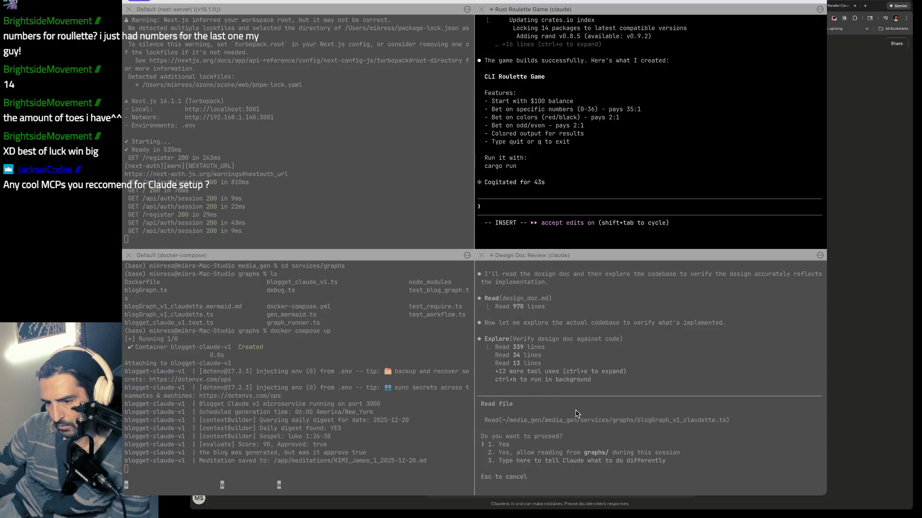
left_click(753, 155)
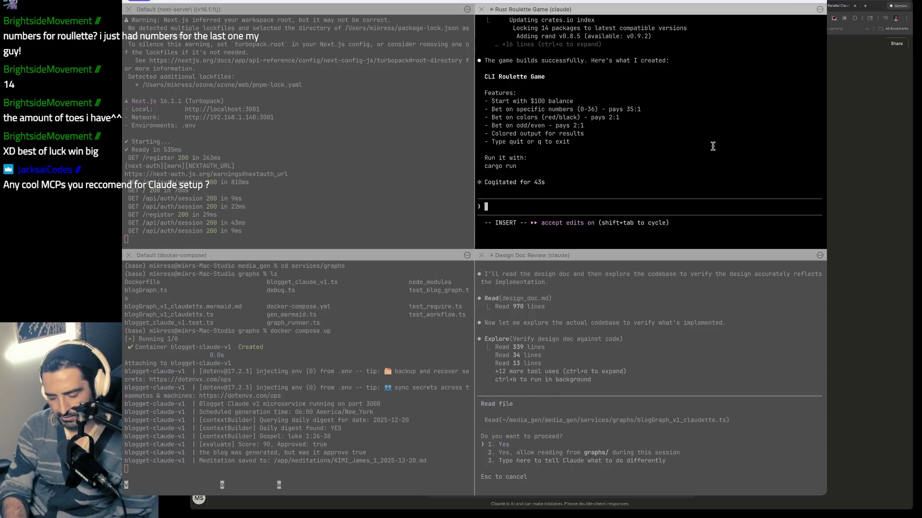
key("ctrl+c")
key("ctrl+c")
type("--teleport")
key("Return")
- Run claude --teleport and review its 'No Claude Code sessions found' output
type("claud")
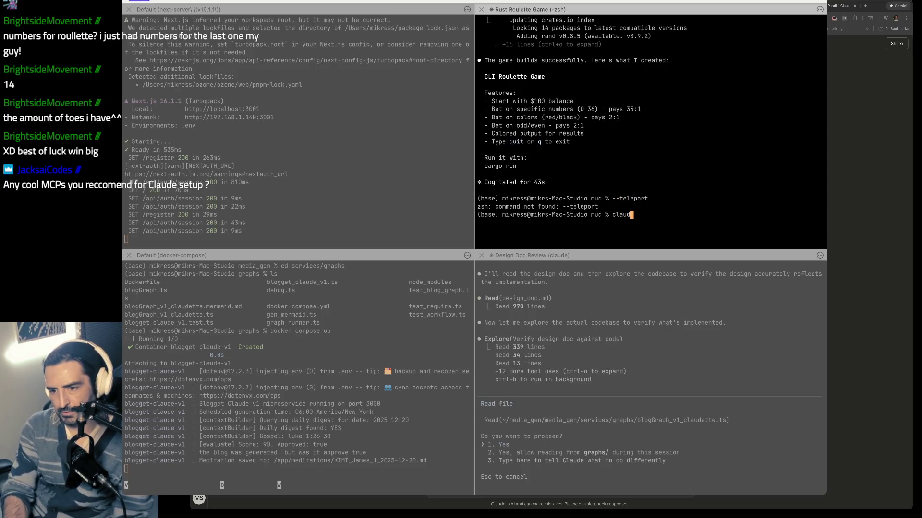
type("e --teleport")
key("Return")
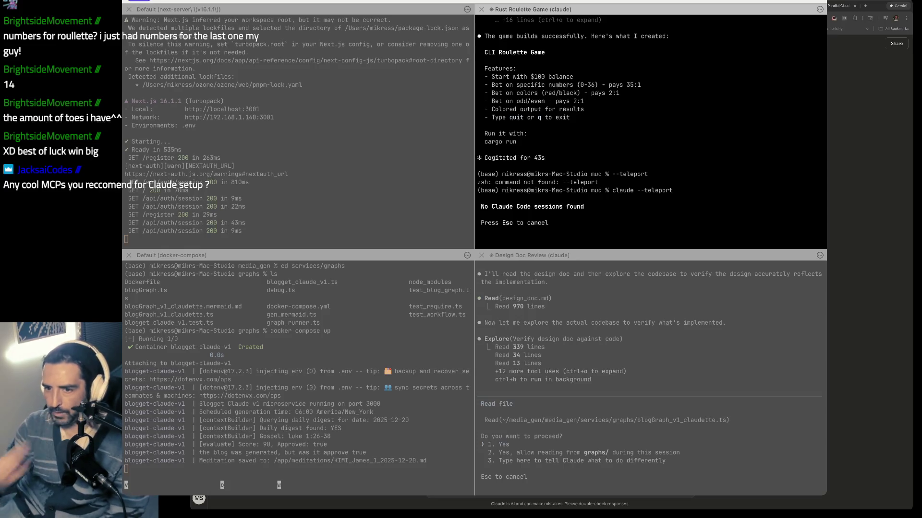
scroll(652, 130, "up", 10)
scroll(652, 130, "up", 10)
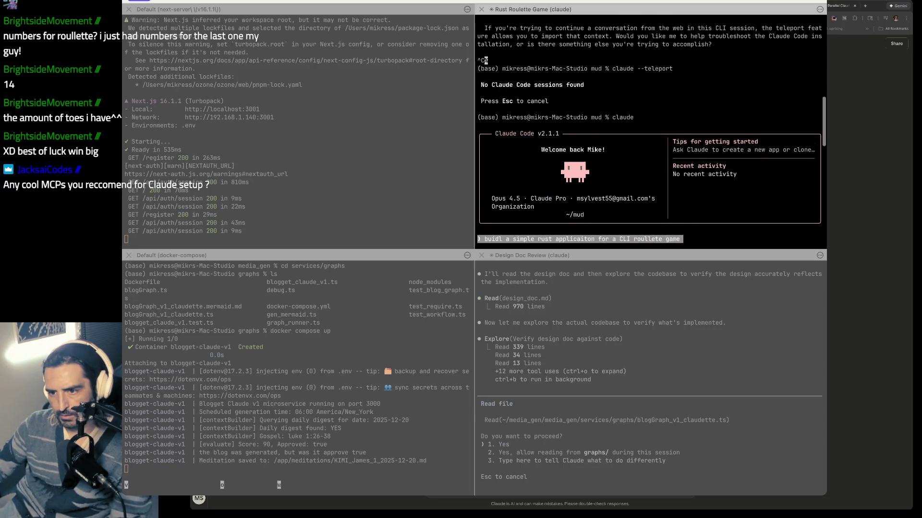
scroll(618, 64, "up", 5)
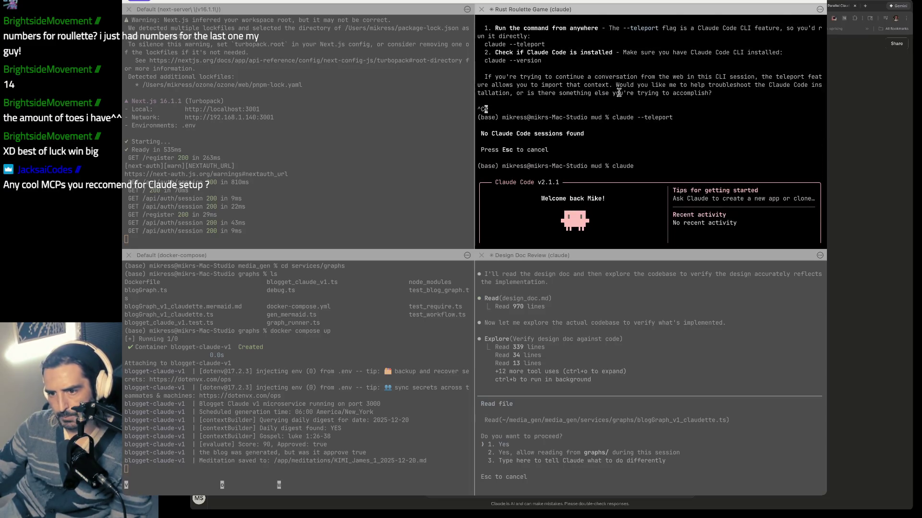
scroll(610, 110, "down", 9)
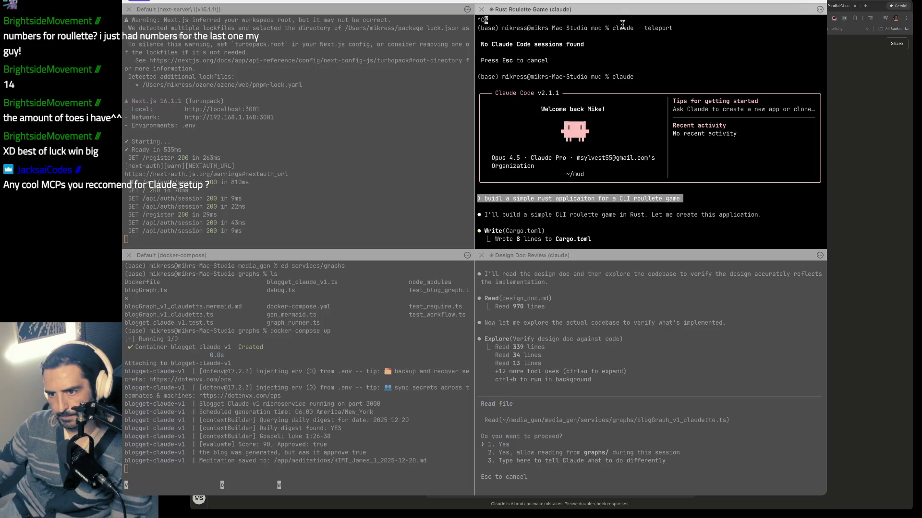
left_click_drag(614, 25, 670, 466)
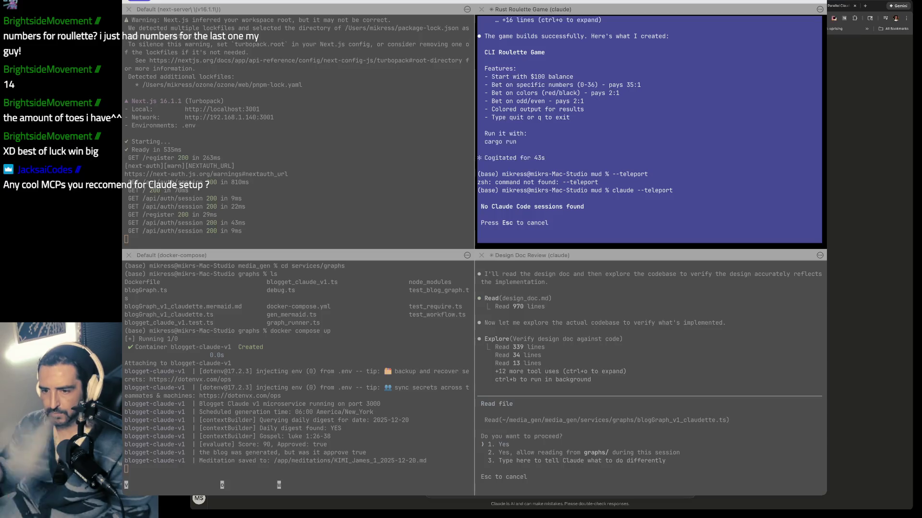
- Restart claude in the roulette project and resume the roulette game session with /resume
left_click(632, 160)
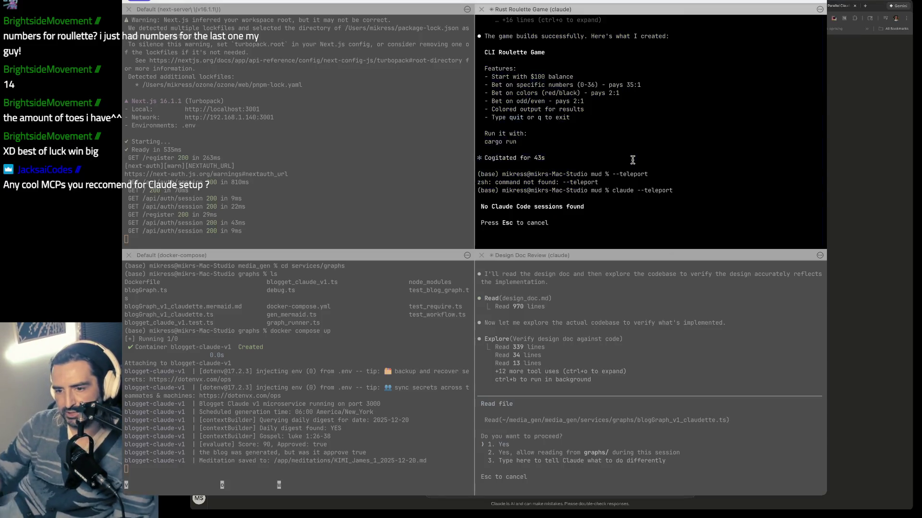
key("Escape")
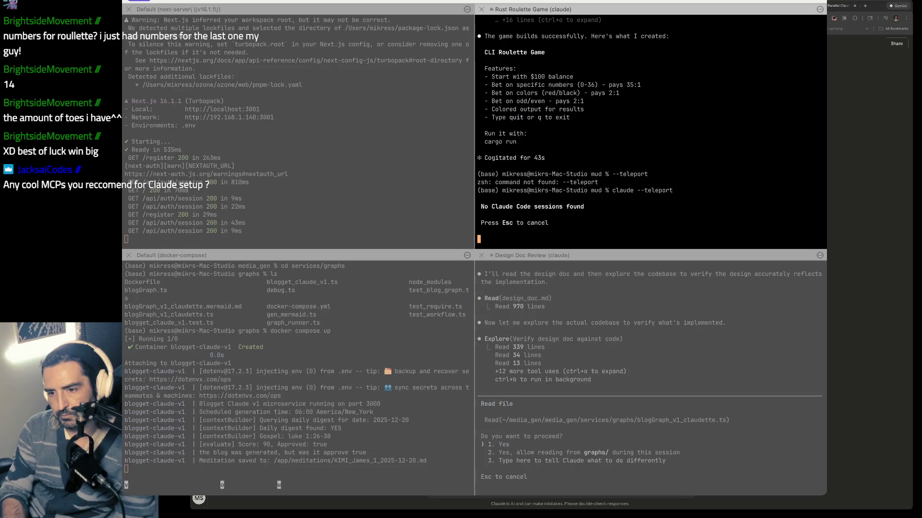
type("laude")
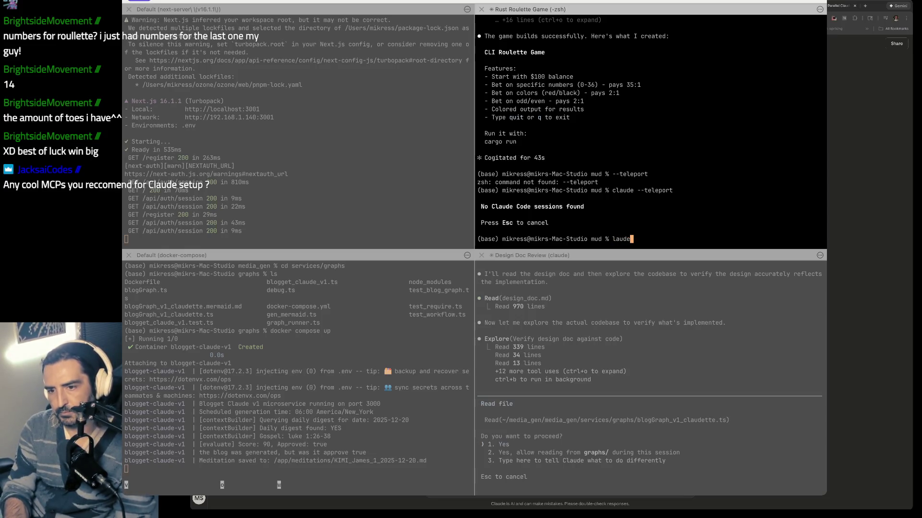
key("BackSpace")
type("claude")
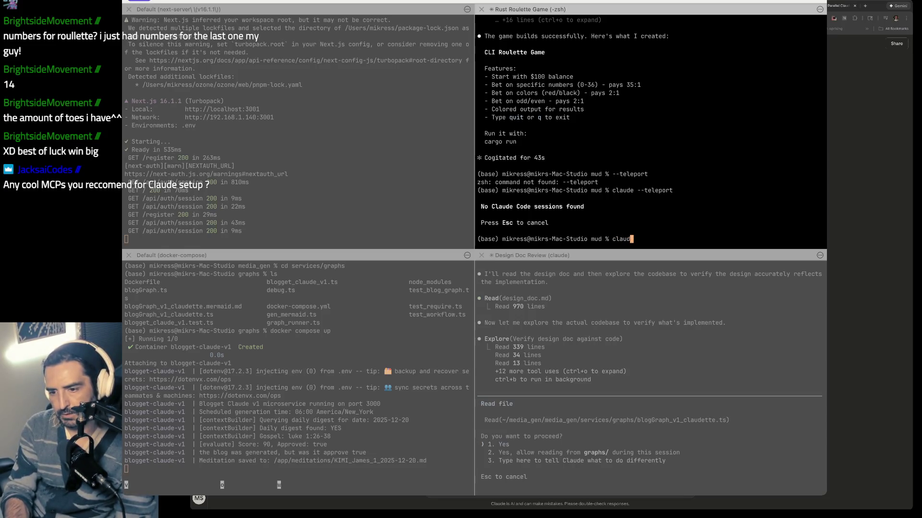
key("Return")
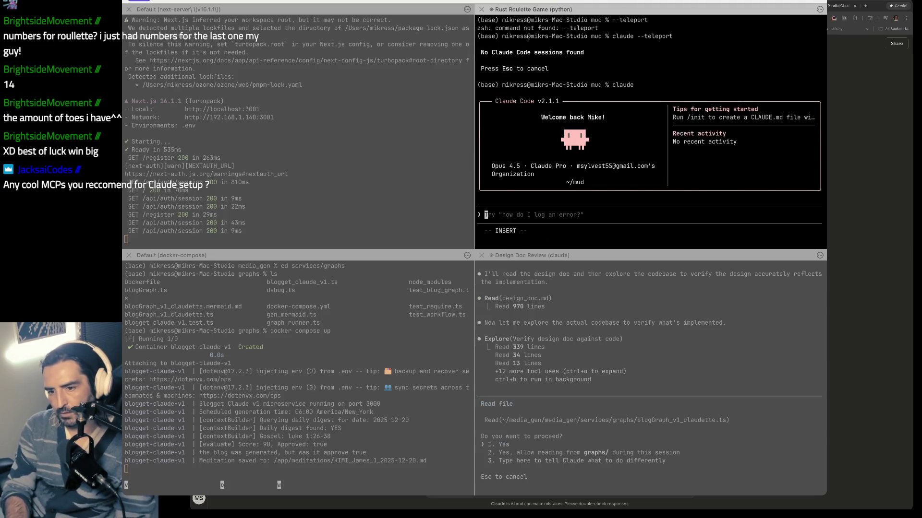
type("/resu")
key("Return")
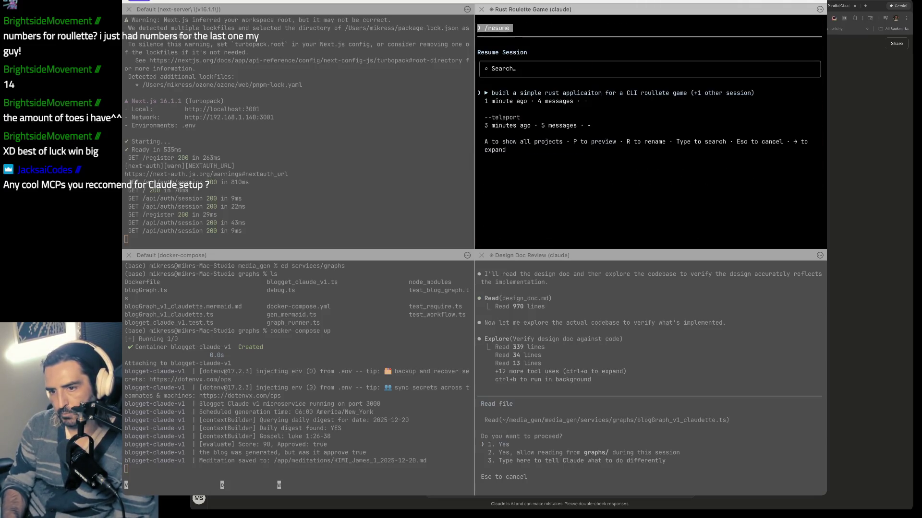
key("Return")
- Send --teleport as a prompt and review Claude's question about a teleport feature
type("--teleport")
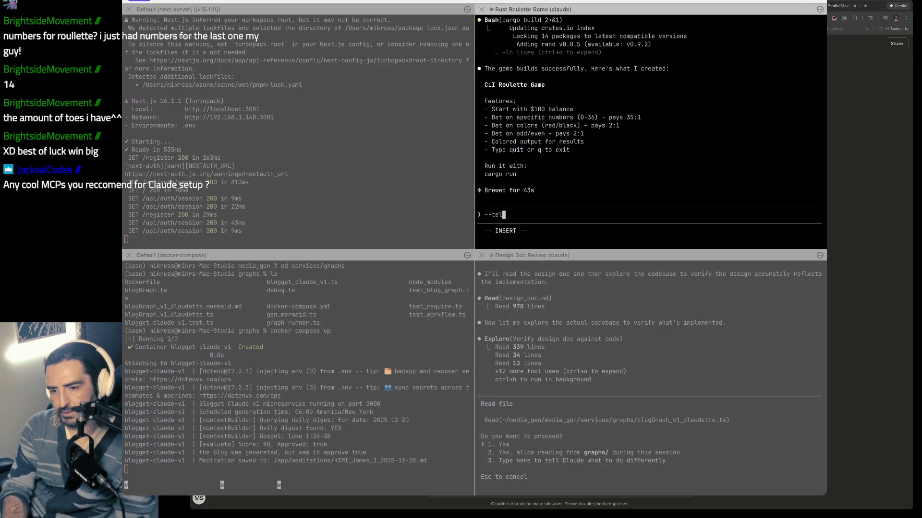
key("Return")
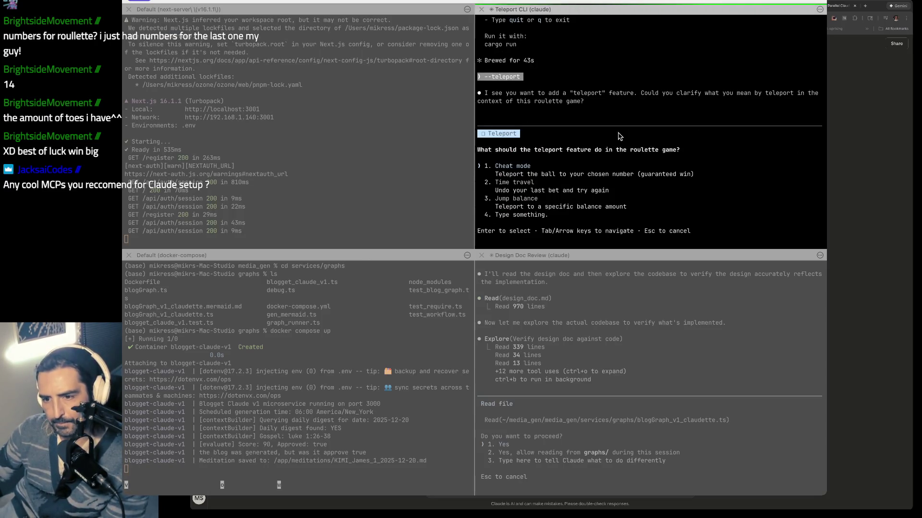
left_click_drag(619, 137, 512, 167)
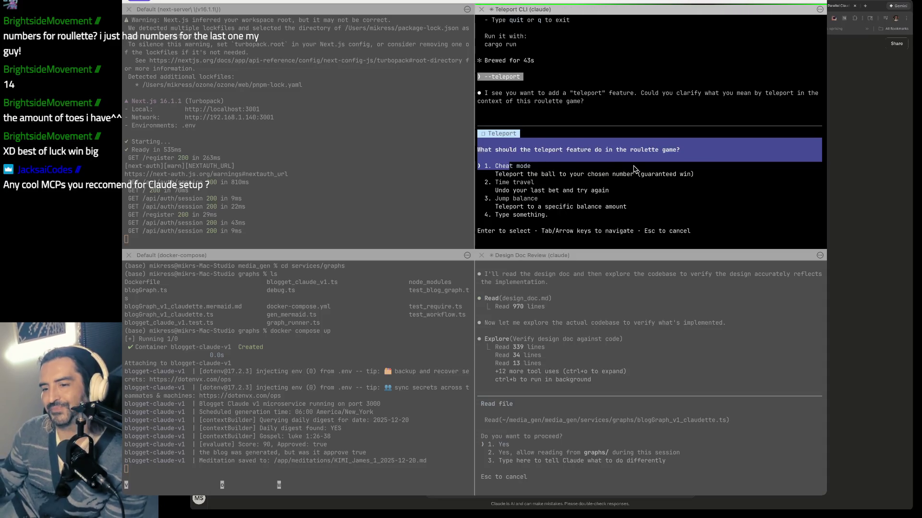
scroll(631, 163, "up", 5)
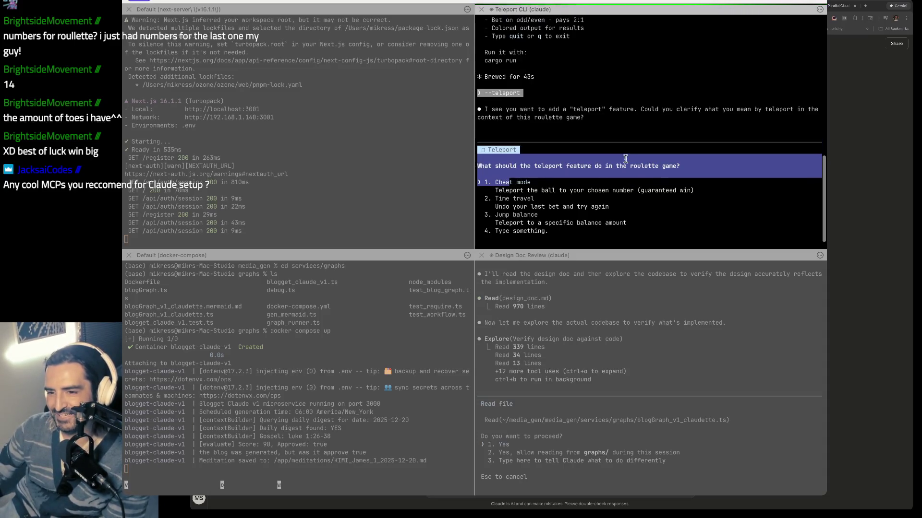
mouse_move(511, 40)
left_mouse_down()
mouse_move(624, 123)
mouse_move(819, 185)
left_mouse_up()
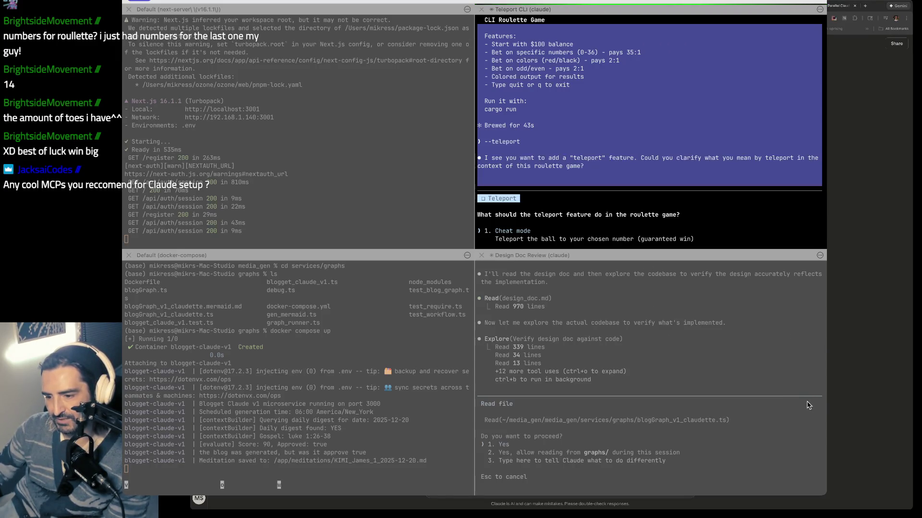
- Check the browser chat's advice to use a slash command instead
key("super+Tab")
left_click_drag(454, 192, 448, 224)
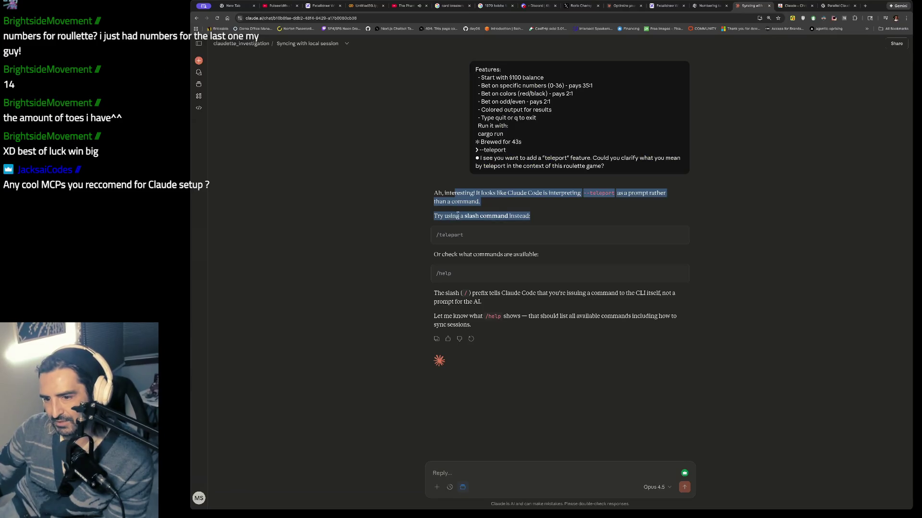
key("super+Tab")
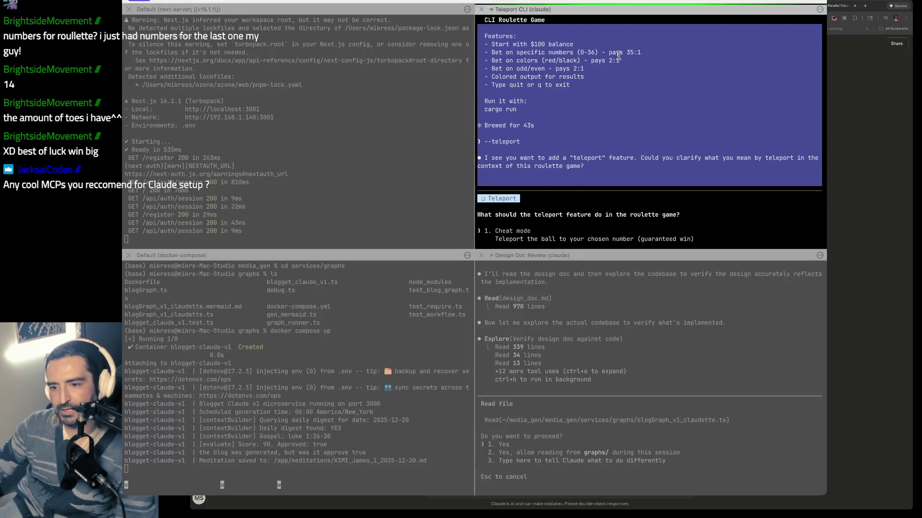
- Dismiss the feature question, run /teleport, and open the claude.ai/code link to configure remote environments
left_click(618, 55)
key("Escape")
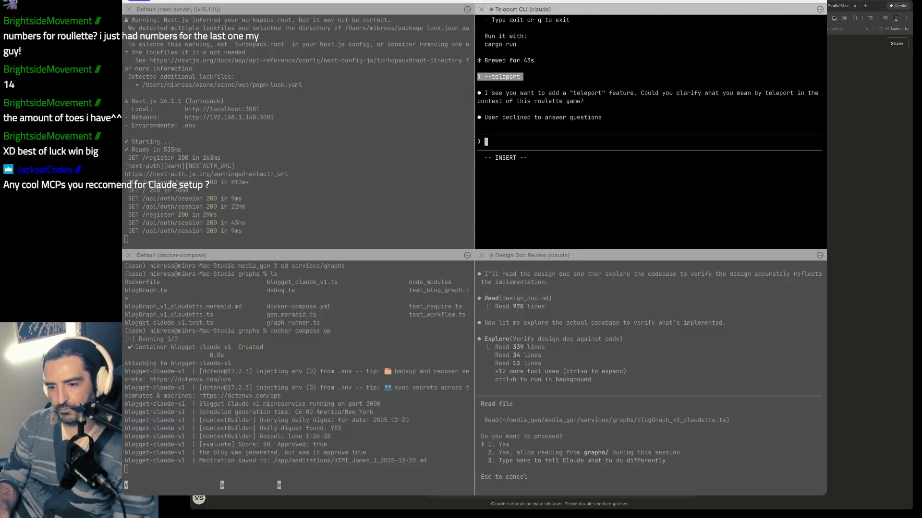
type("/teleport")
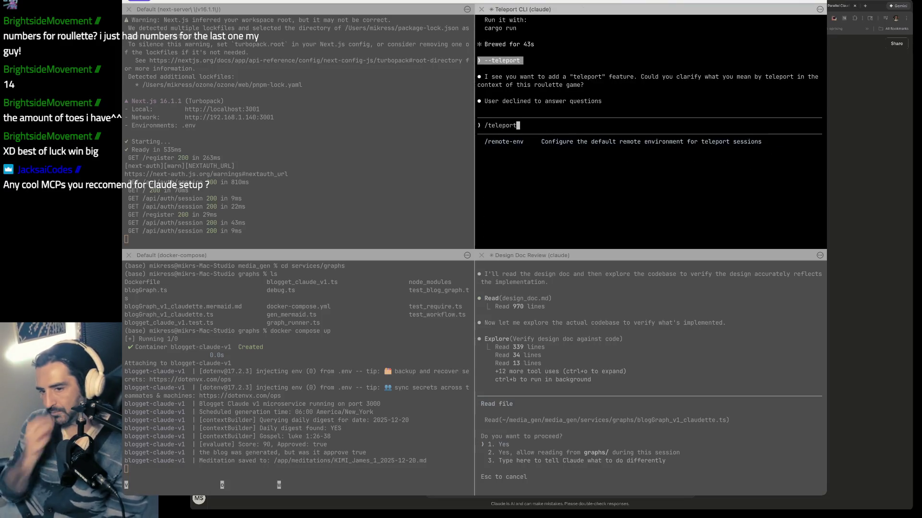
key("Return")
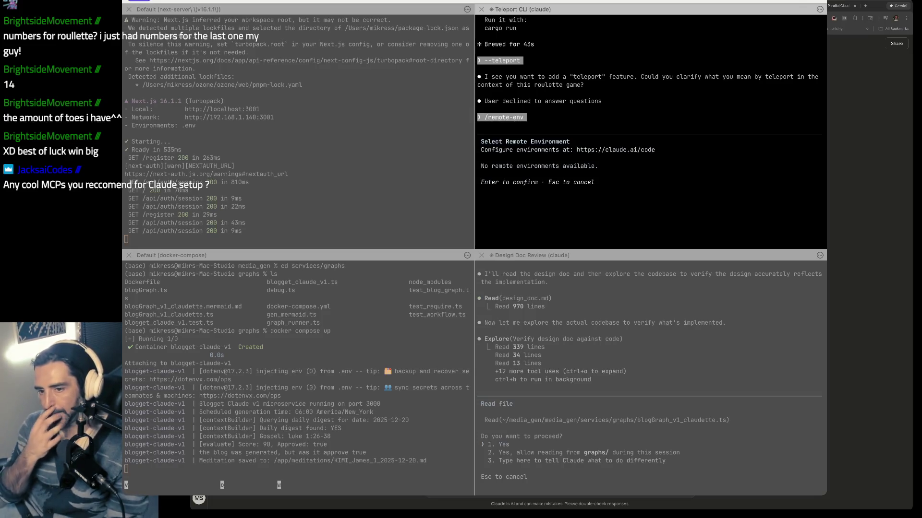
left_click_drag(514, 156, 522, 203)
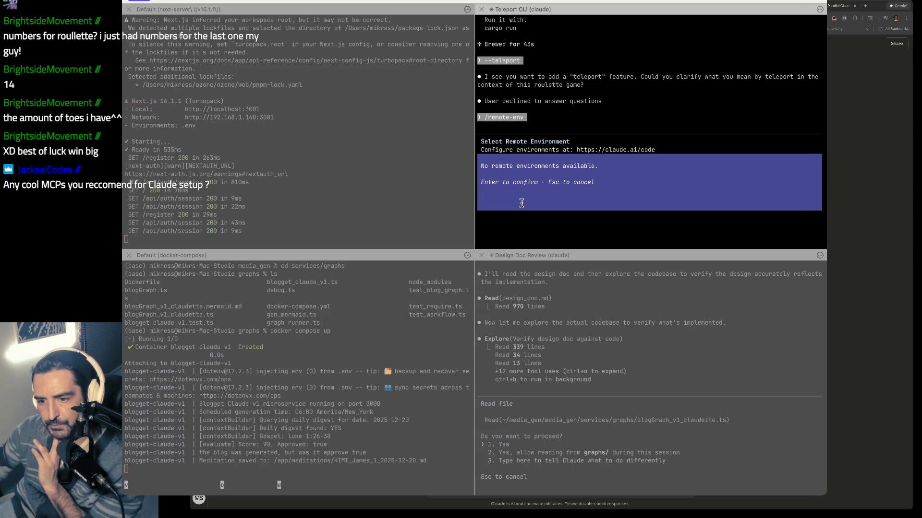
left_click(598, 146)
mouse_move(576, 150)
left_mouse_down()
mouse_move(666, 164)
mouse_move(675, 152)
left_mouse_up()
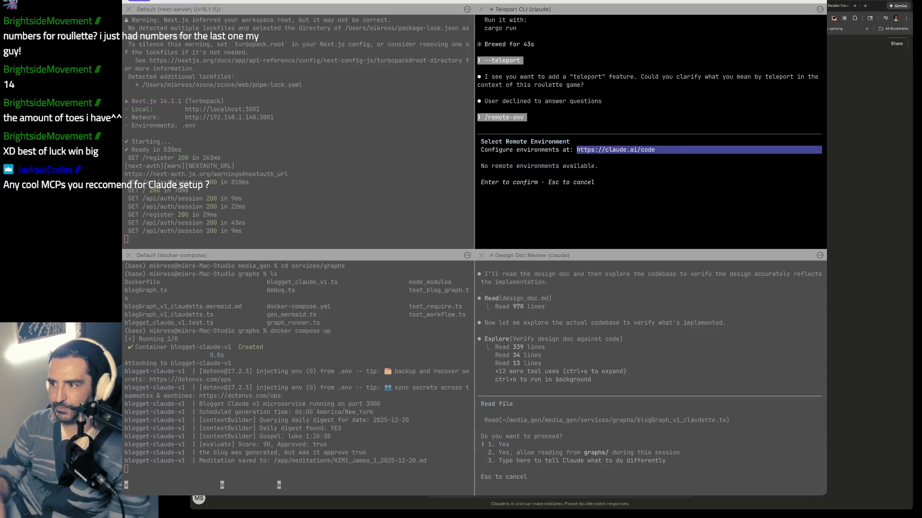
key("Return")
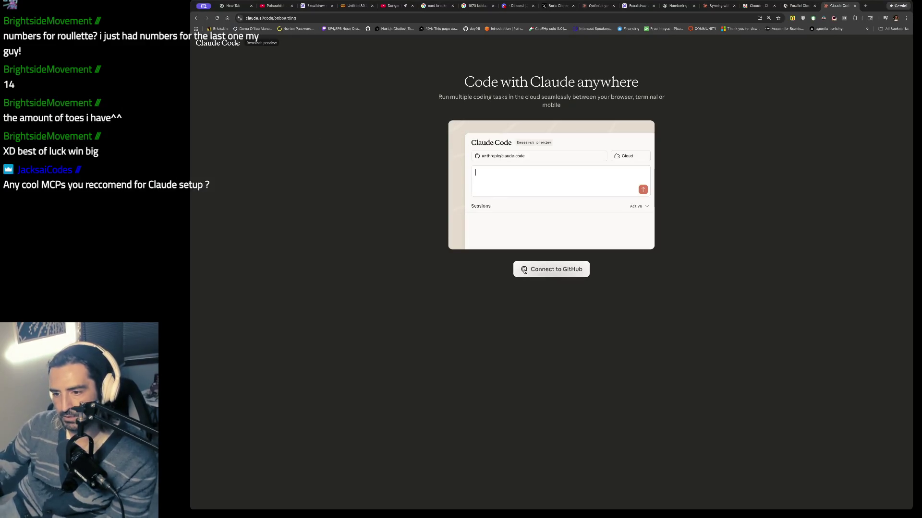
- Connect the GitHub account to Claude Code on the web and authorize Claude's access
left_click(550, 275)
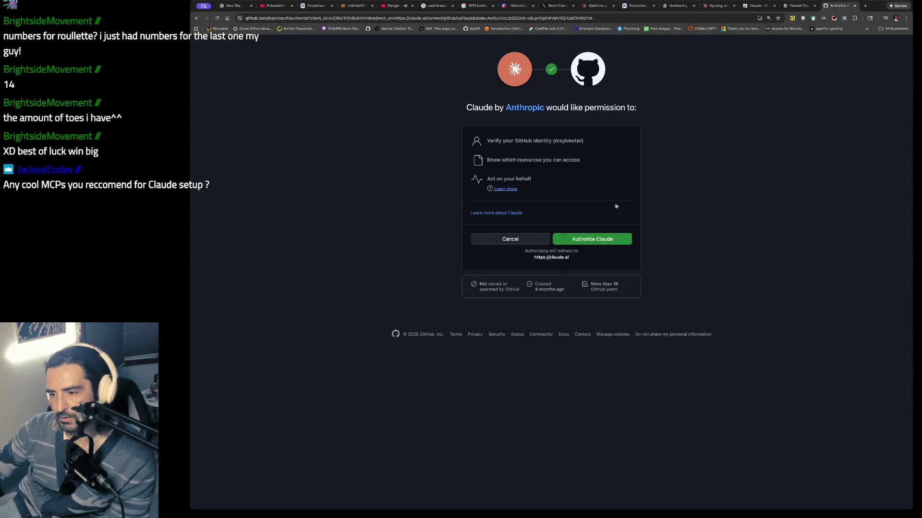
left_click(590, 241)
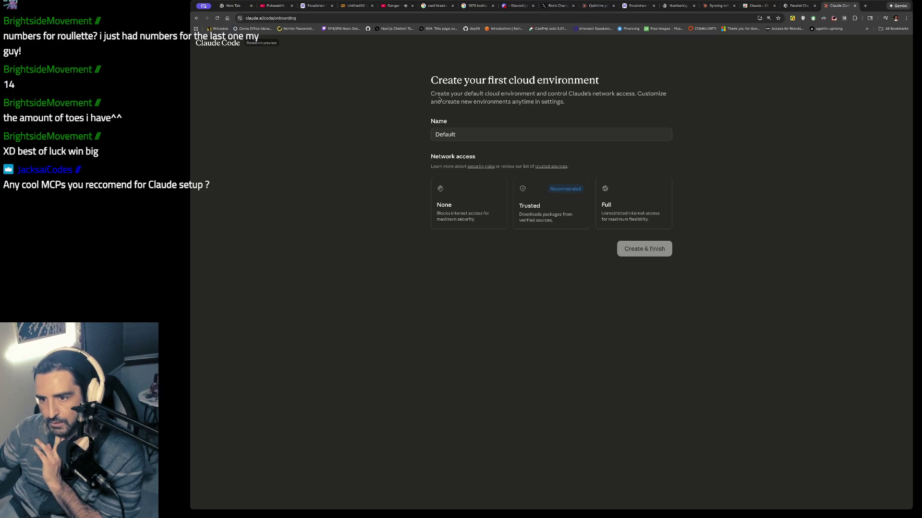
- Create the cloud environment 'boris-dupe' with Full network access, then return to iTerm2
left_click(463, 138)
key("ctrl+a")
type("boris")
key("BackSpace")
type("dup")
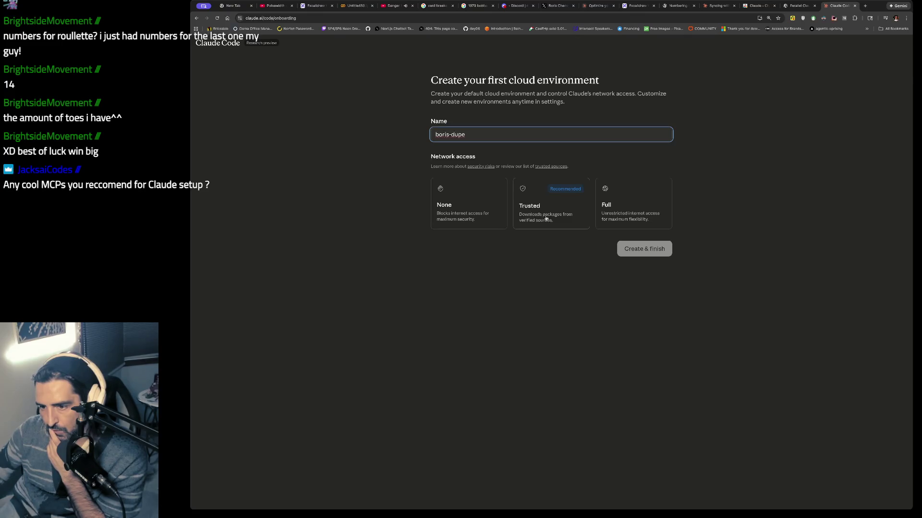
left_click(624, 212)
left_click(638, 249)
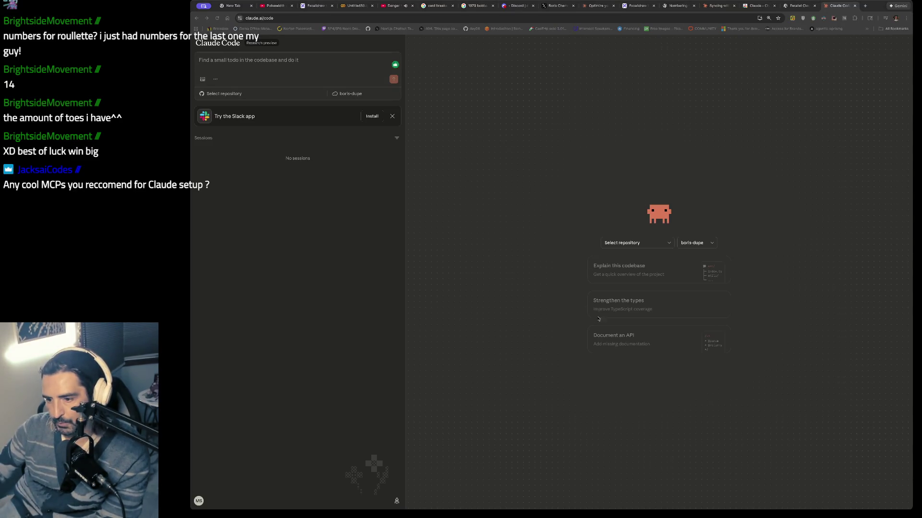
key("super+Tab")
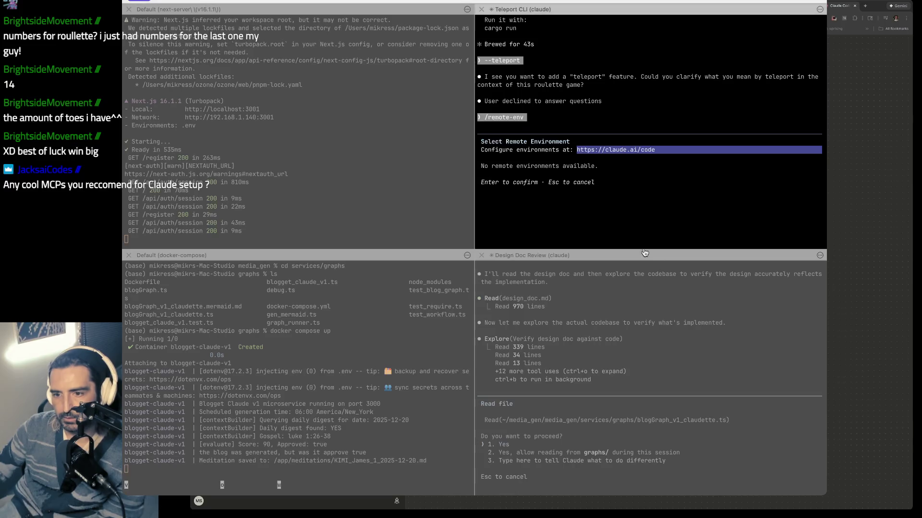
- Close the empty environment picker, rerun /remote-env so it offers boris-dupe, and begin exiting Claude
key("Escape")
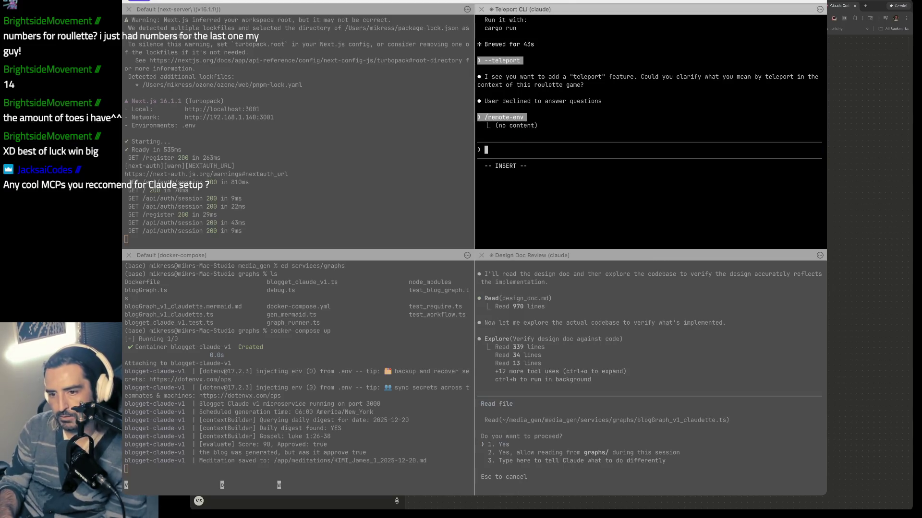
type("/teleport")
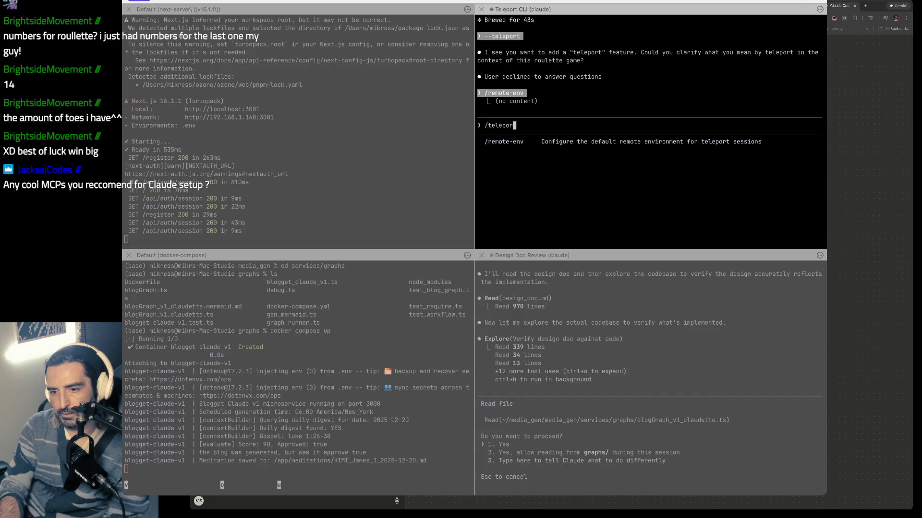
key("Return")
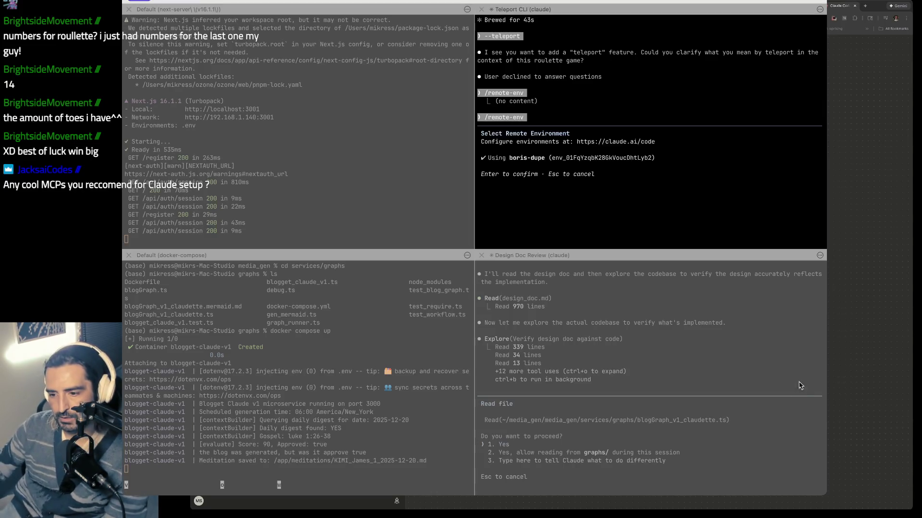
key("super+Tab")
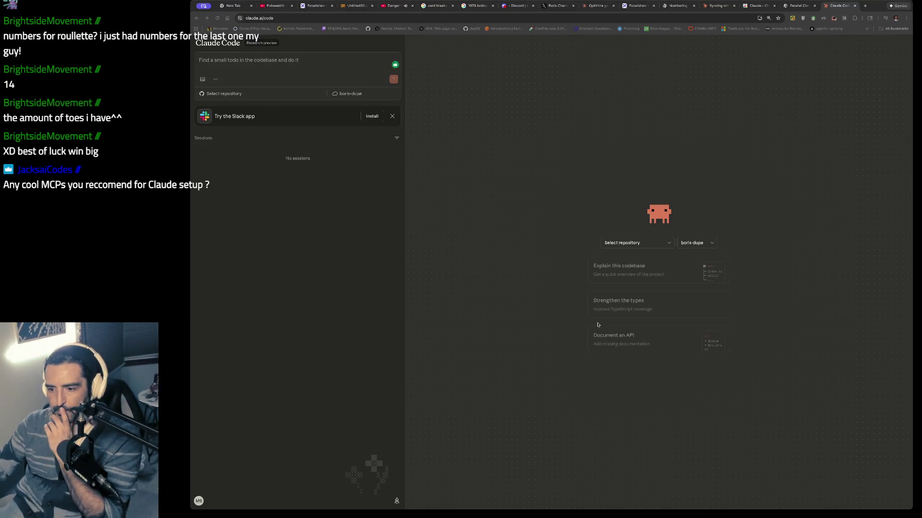
key("super+Tab")
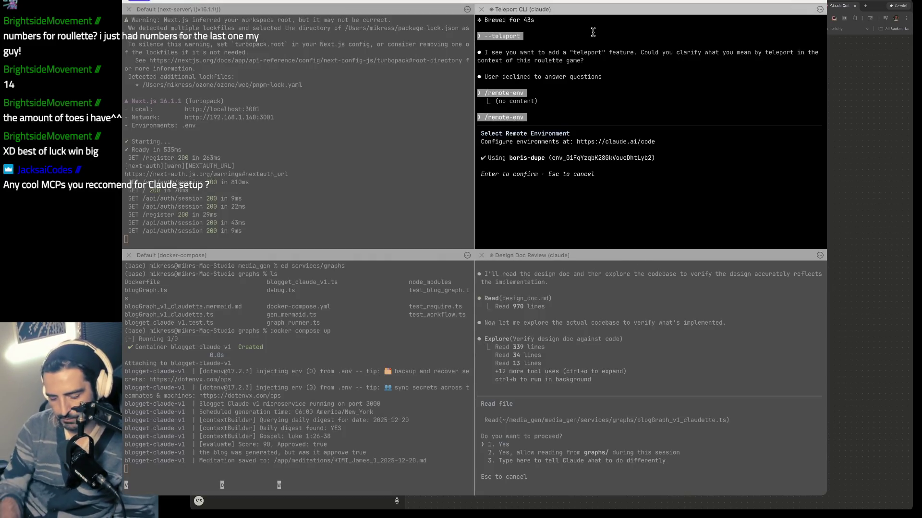
key("ctrl+c")
key("ctrl+c")
- Move into the ~/media_gen/media_gen project folder and launch Claude Code there
type("s")
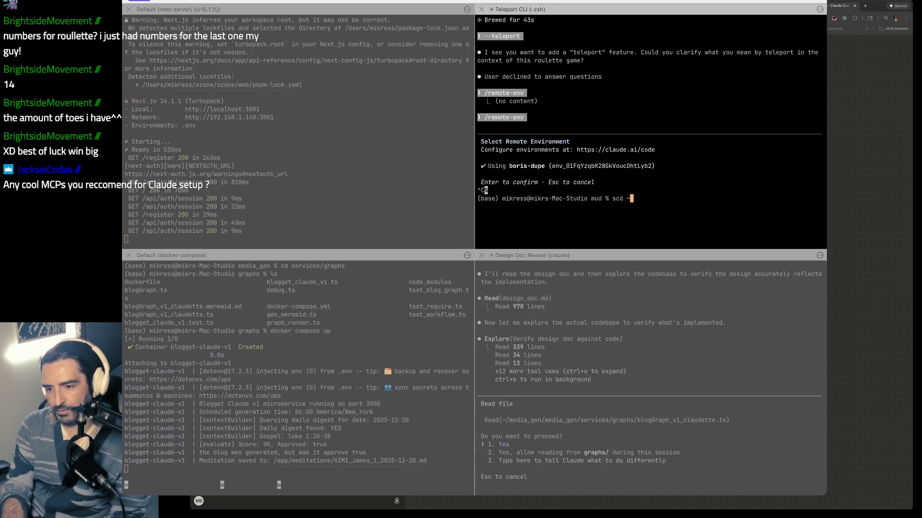
key("BackSpace")
type("cd ~/media_gen/")
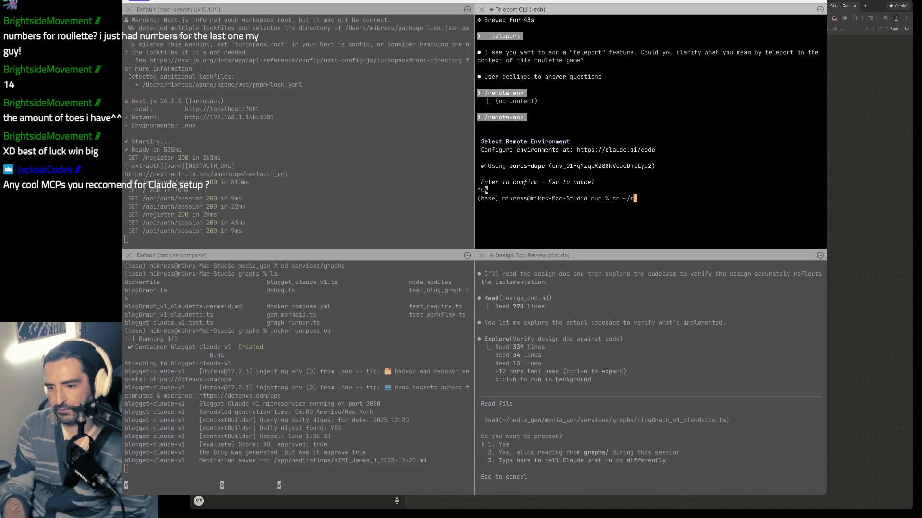
key("Return")
type("ls")
key("Return")
type("cd media_gen % cd")
key("Return")
type("claude")
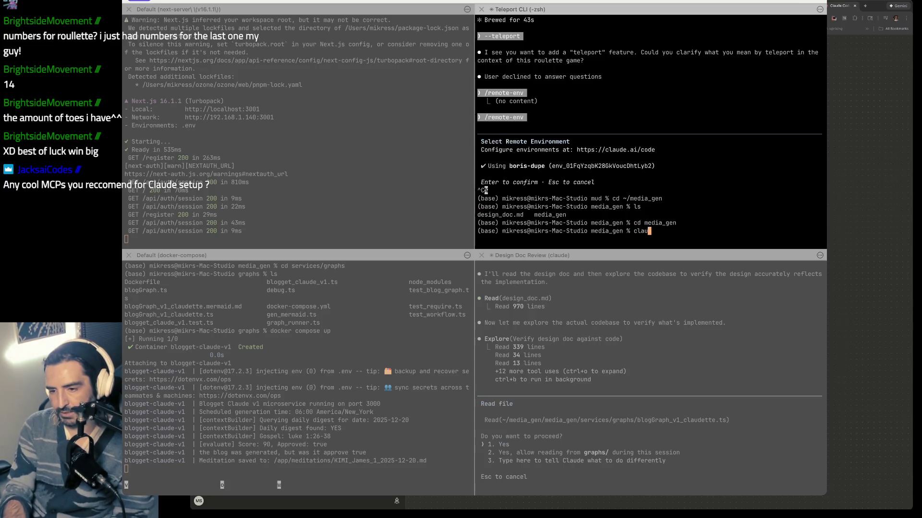
key("Return")
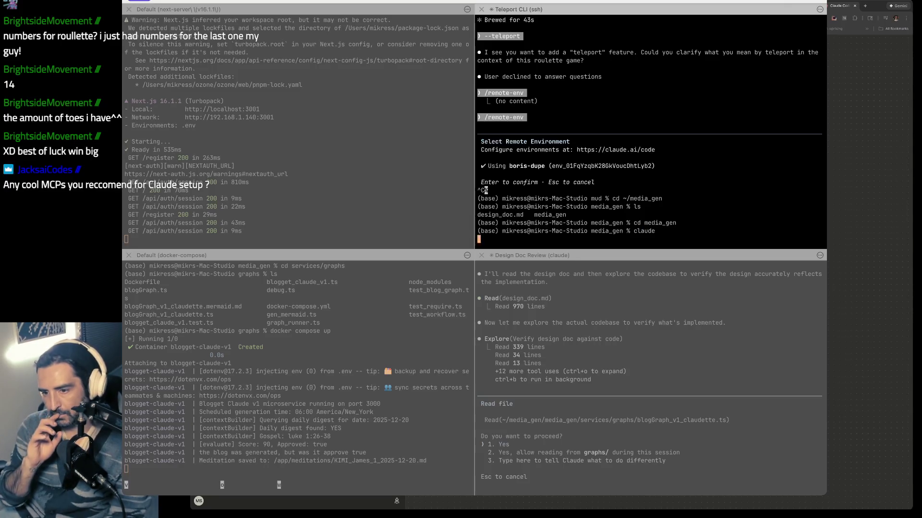
- Try /transport, then run /remote-env to confirm boris-dupe as the remote environment
type("/trans")
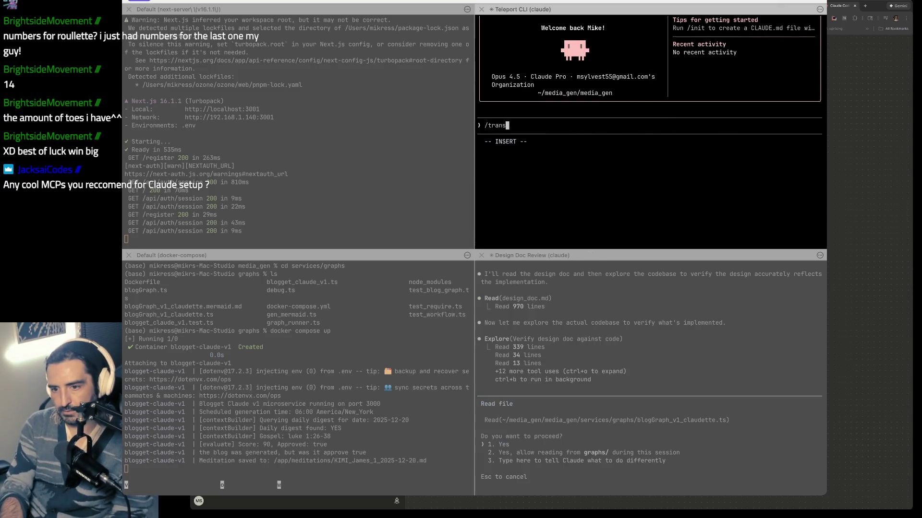
type("port")
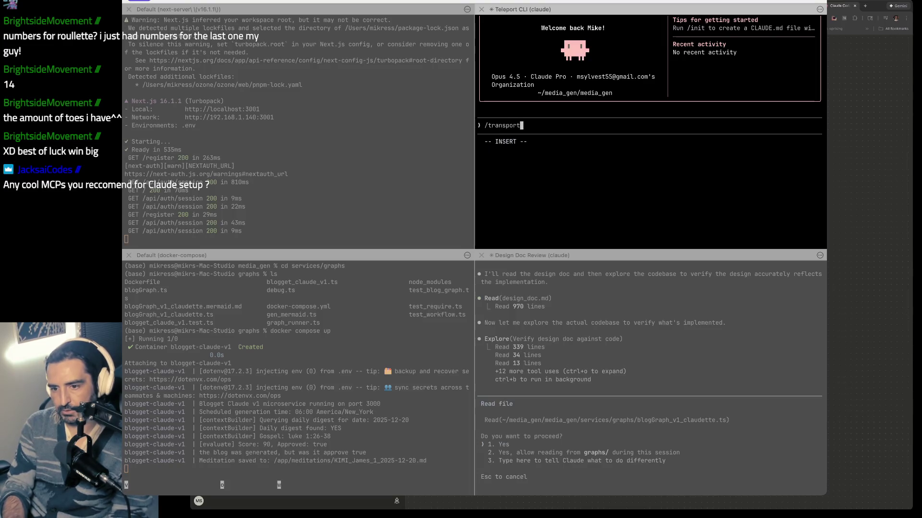
key("Return")
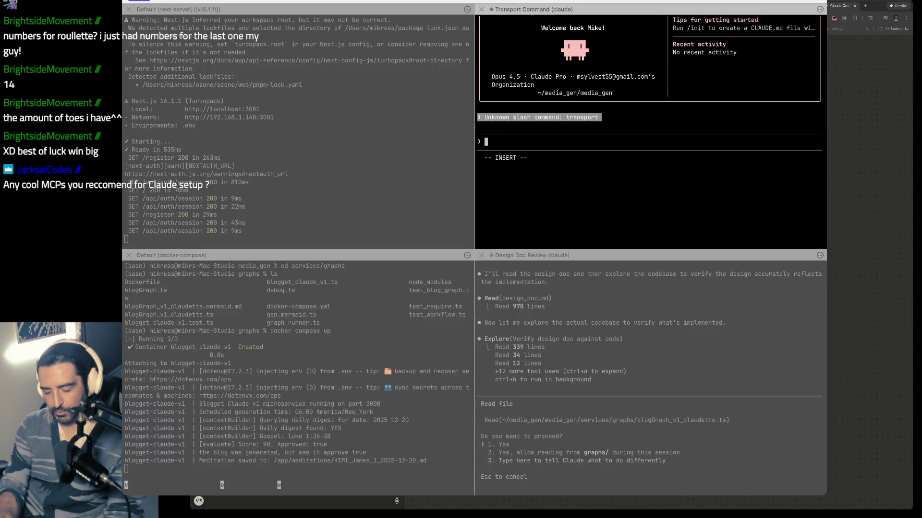
type("/transport")
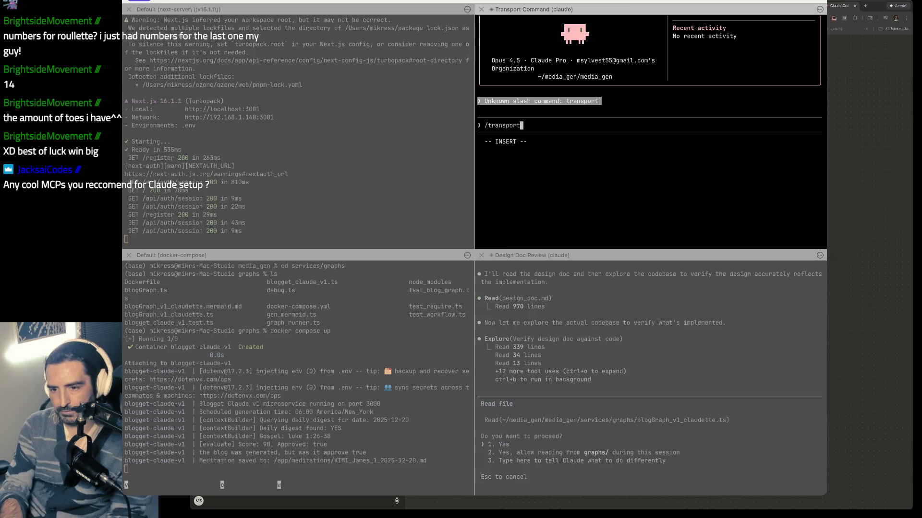
key("Return")
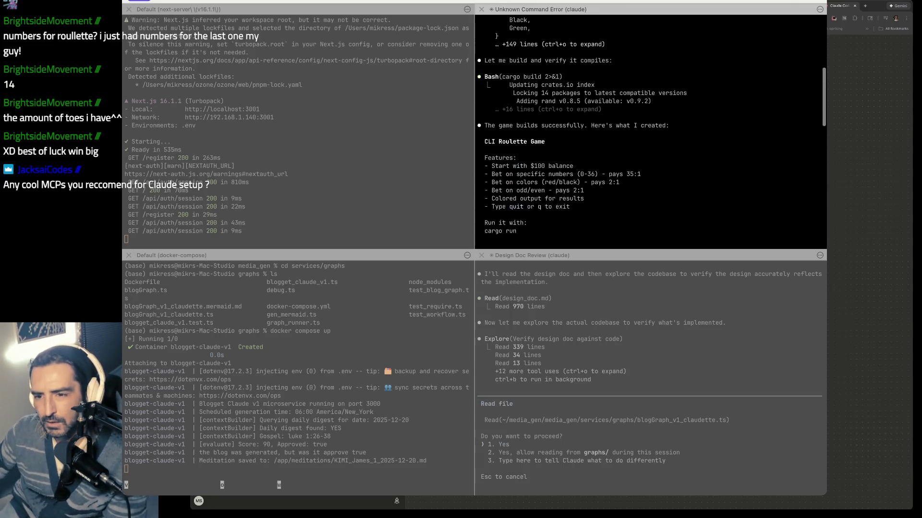
scroll(650, 132, "up", 5)
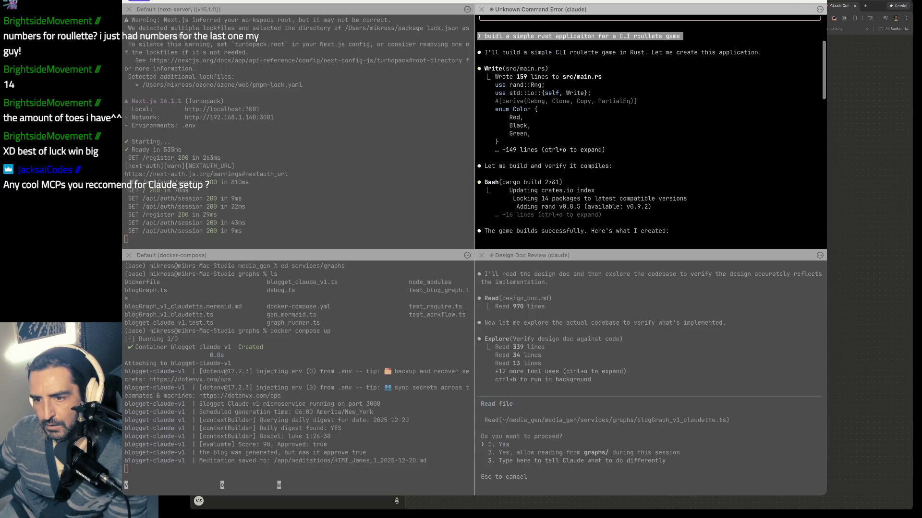
scroll(575, 47, "down", 10)
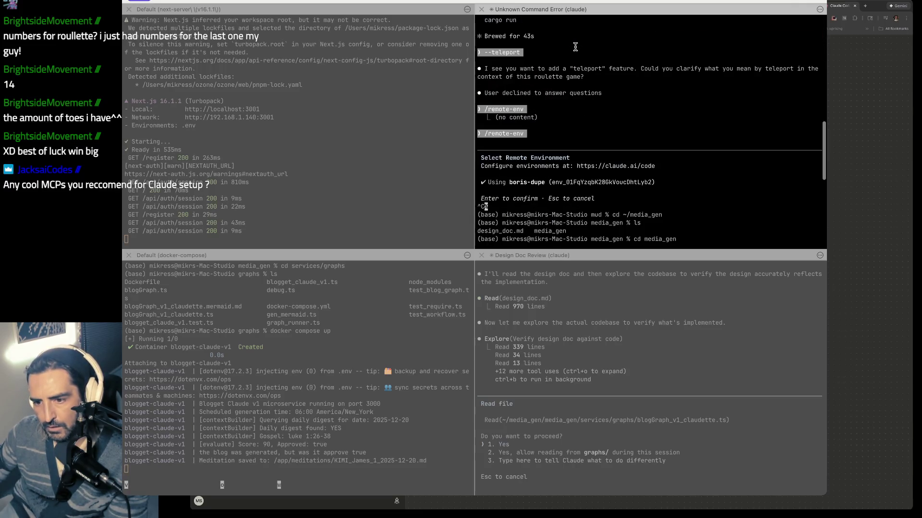
scroll(586, 118, "down", 1)
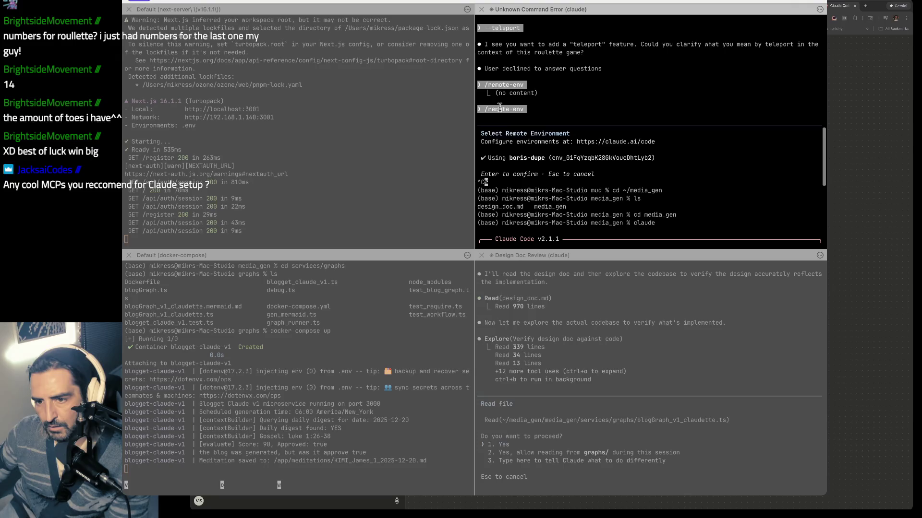
scroll(499, 107, "down", 5)
type("/remote-env")
key("Return")
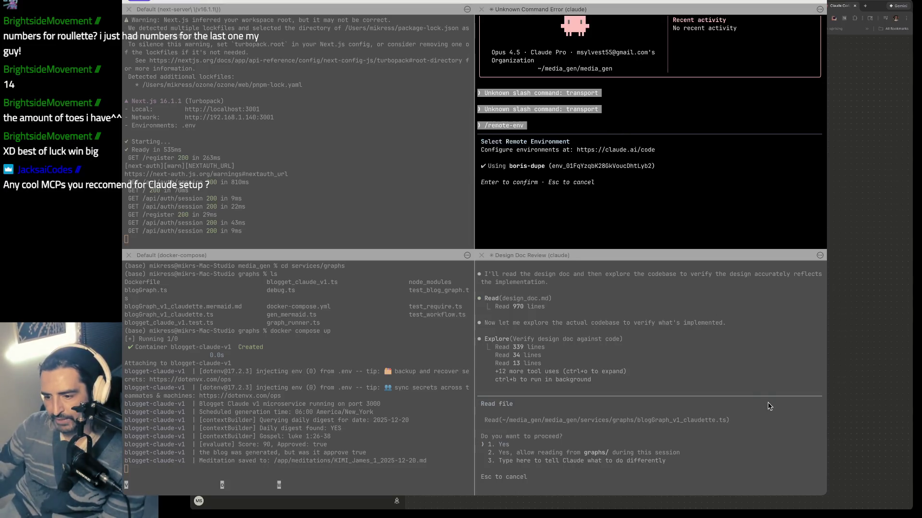
key("super+Tab")
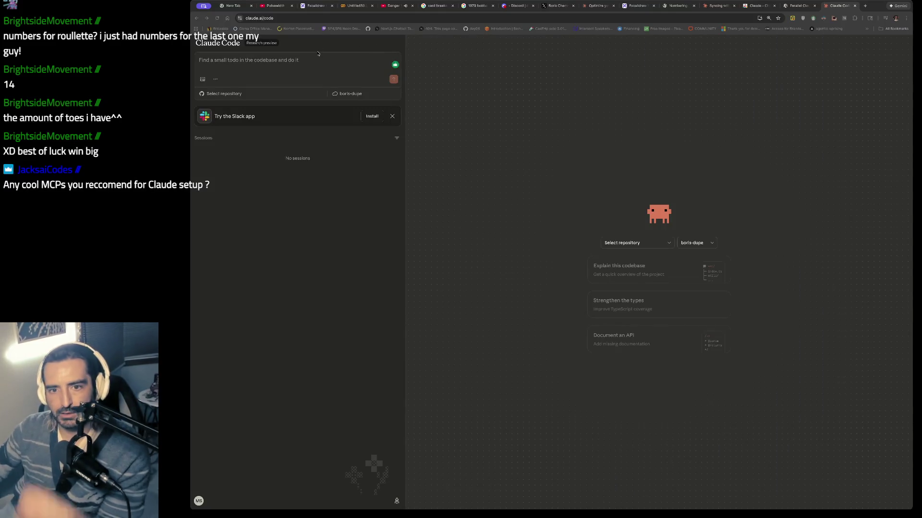
- Pick media_gen from Claude Code web's repository list and switch back to iTerm2
left_click(226, 94)
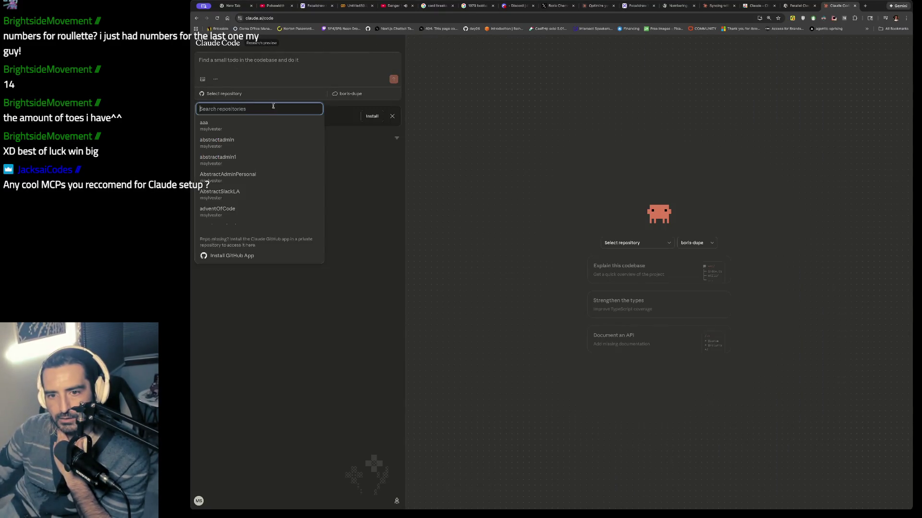
scroll(251, 178, "down", 5)
scroll(251, 172, "down", 3)
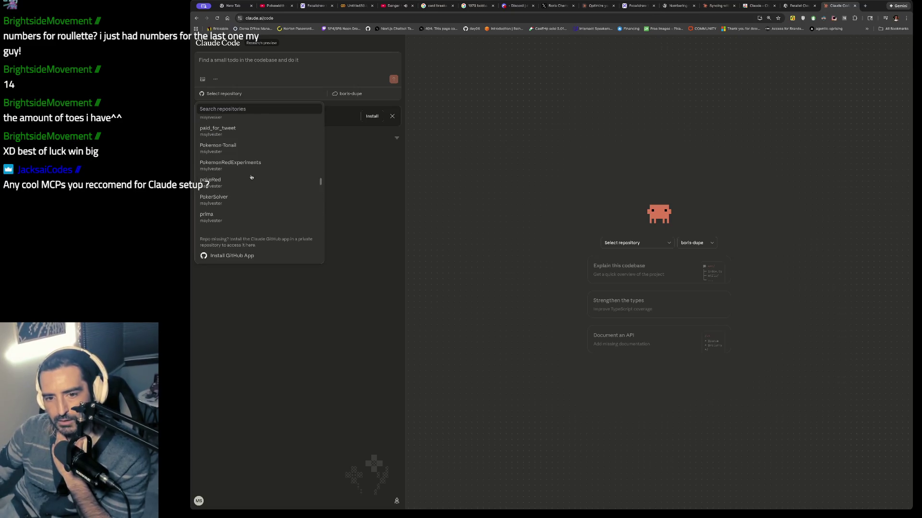
scroll(251, 149, "up", 3)
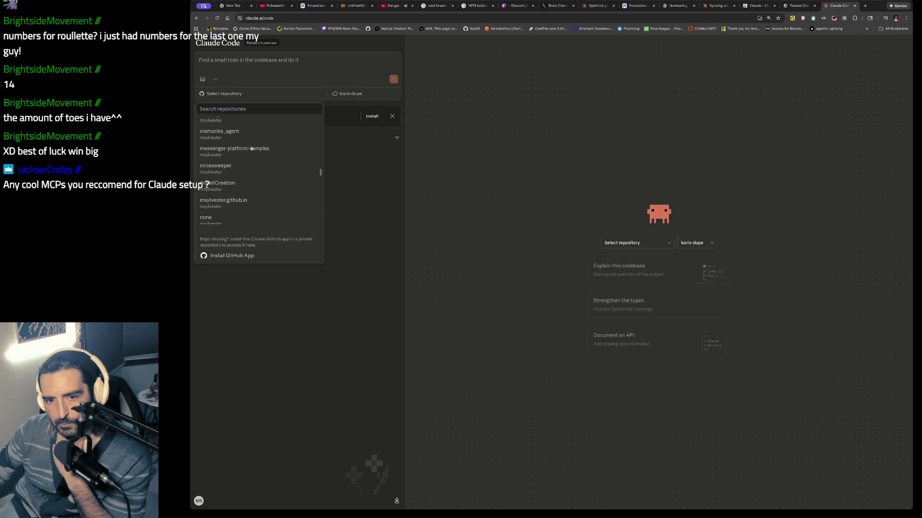
left_click(226, 158)
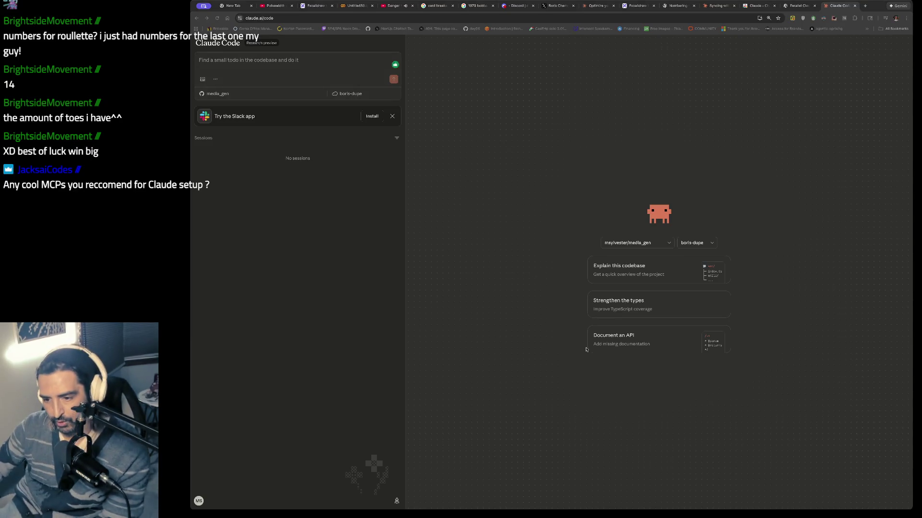
key("super+Tab")
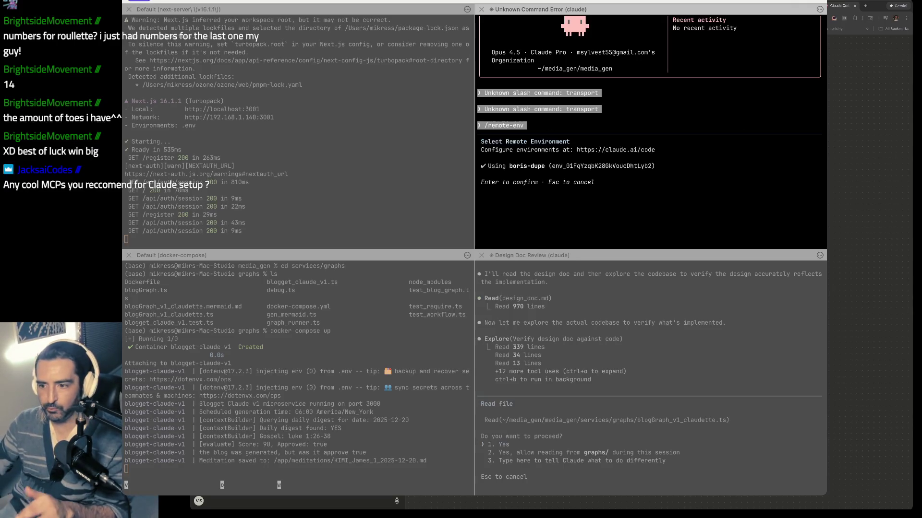
- Switch back to Chrome and bring up the Excalidraw whiteboard of tweet screenshots
key("super+Tab")
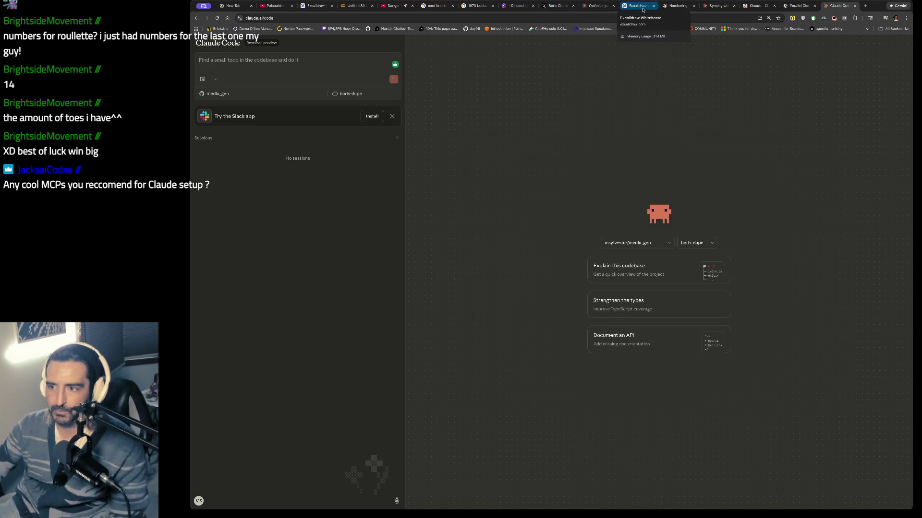
left_click(643, 9)
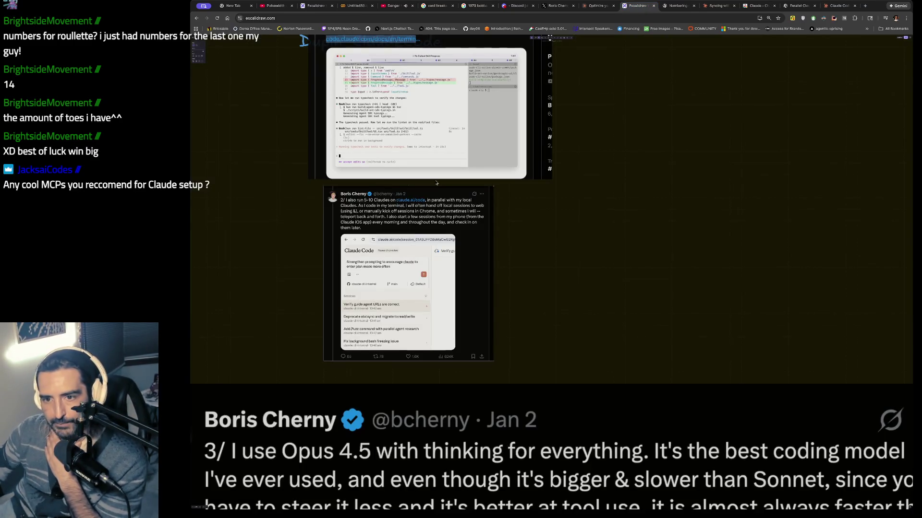
- Zoom out on the Excalidraw board and scroll to tweet 4's CLAUDE.md code block
scroll(436, 182, "down", 3)
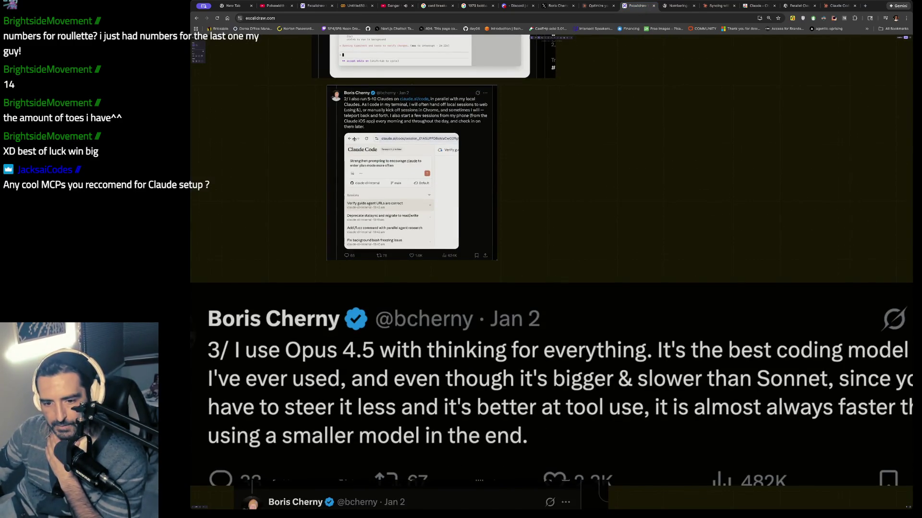
scroll(354, 139, "down", 2)
key("ctrl+minus")
key("ctrl+minus")
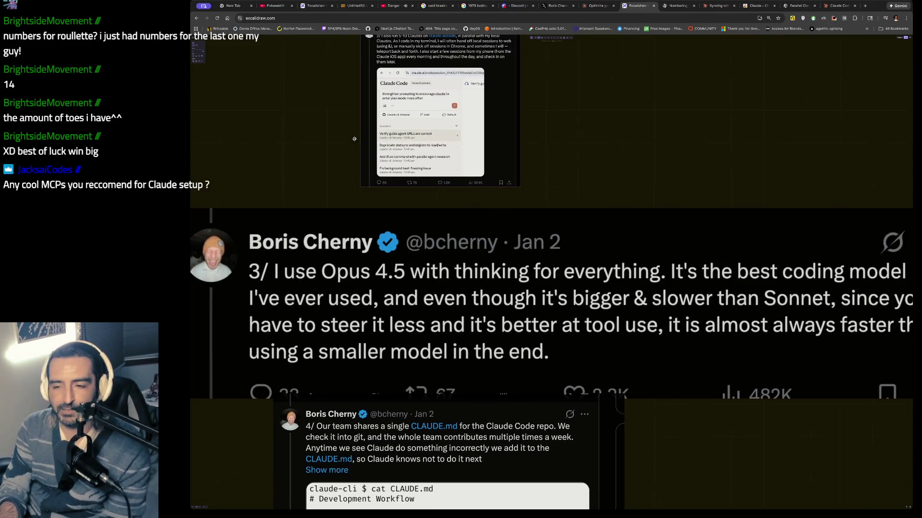
key("ctrl+minus")
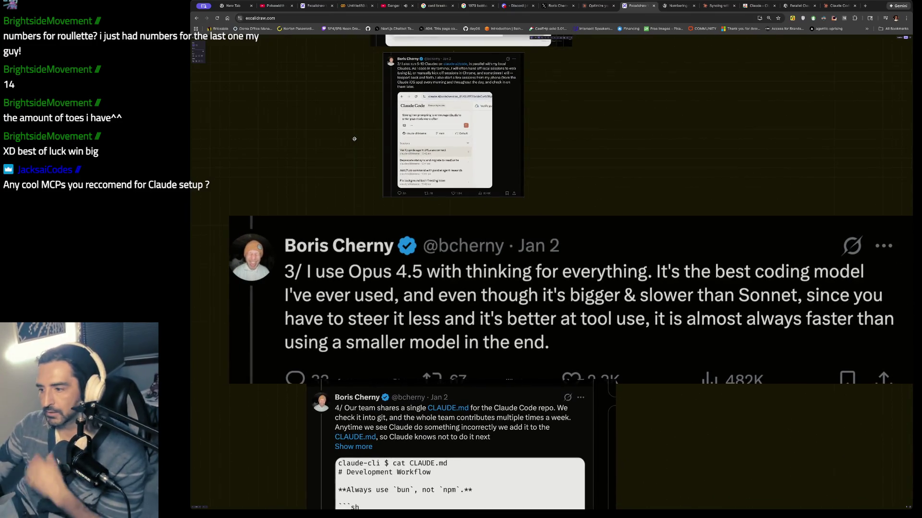
scroll(355, 139, "down", 3)
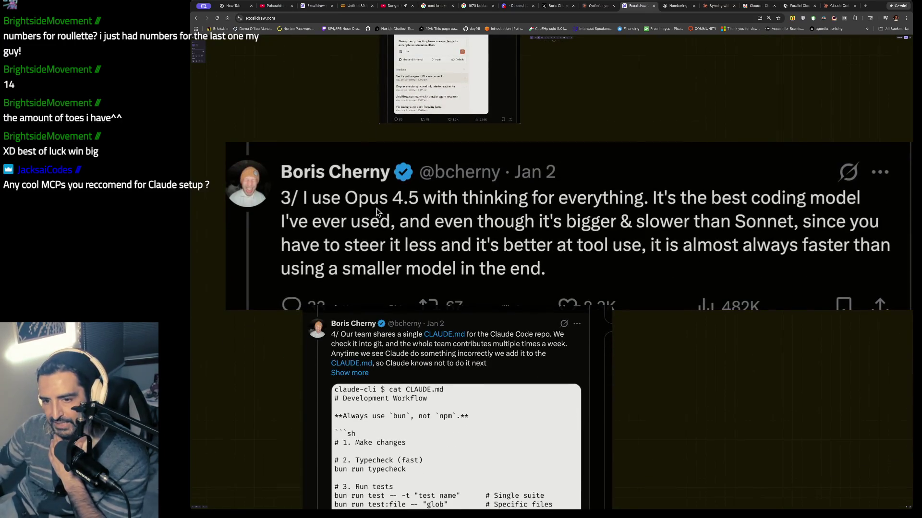
scroll(490, 210, "right", 1)
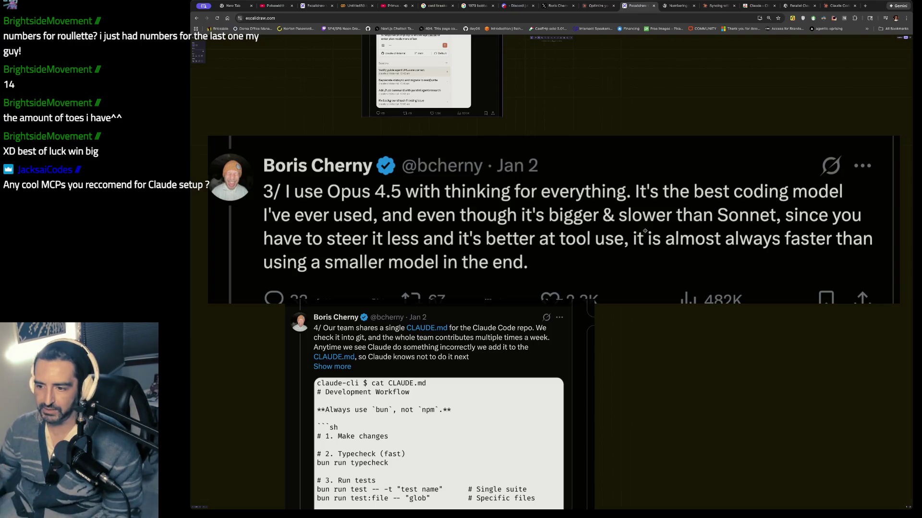
scroll(644, 231, "down", 3)
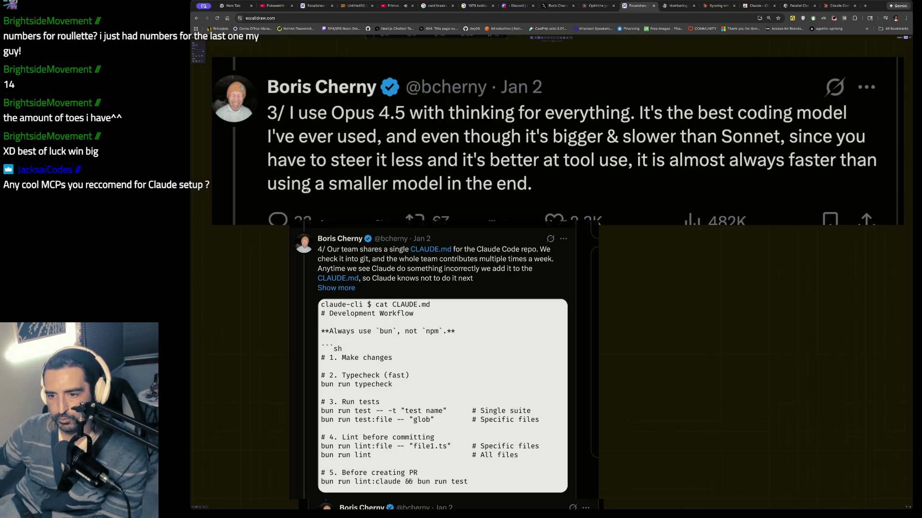
- Scroll down to the 5/ tweet on updating CLAUDE.md during code review, then switch to iTerm2
scroll(340, 177, "down", 3)
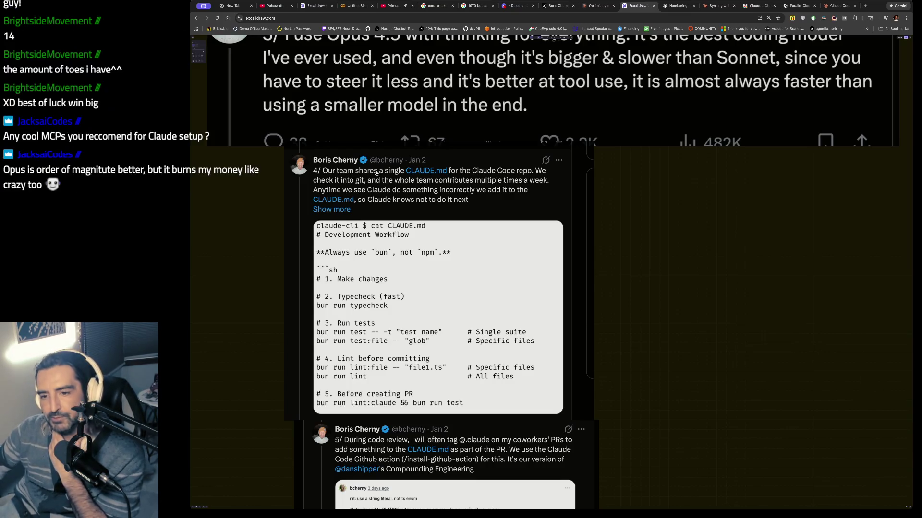
scroll(377, 174, "down", 1)
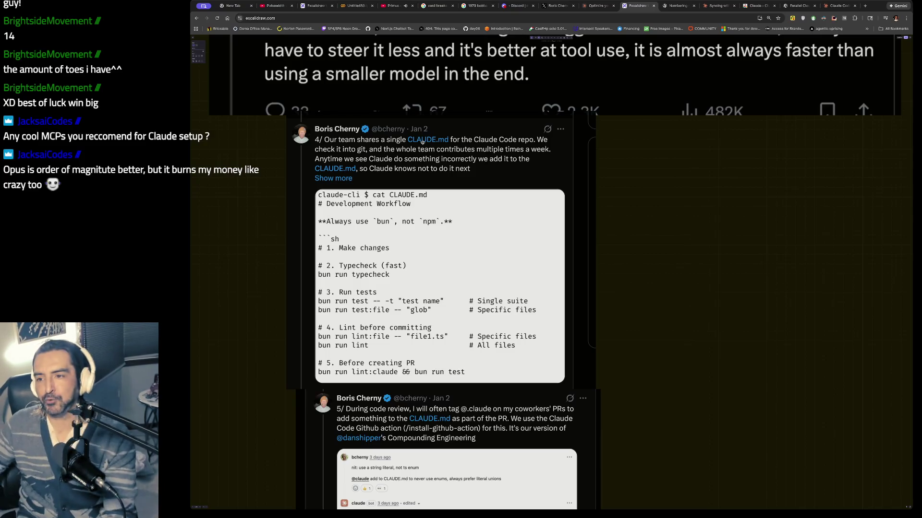
left_click(691, 262)
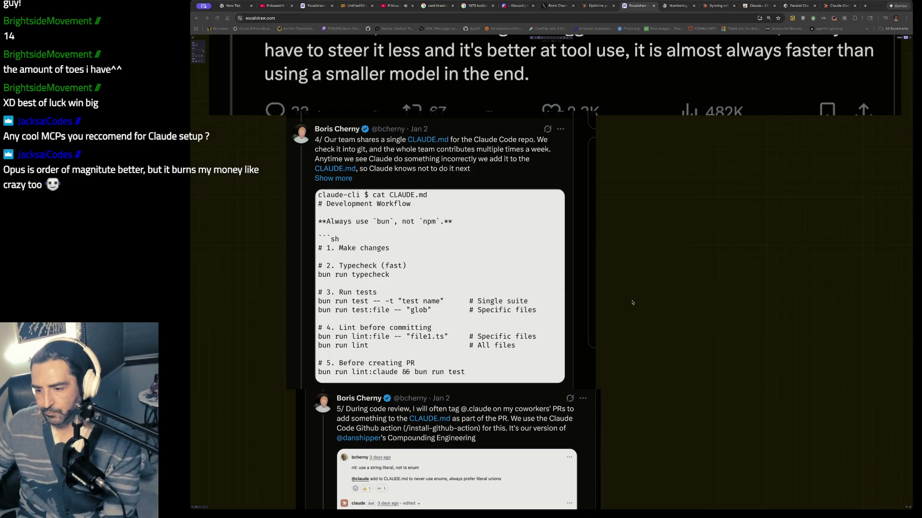
key("super+Tab")
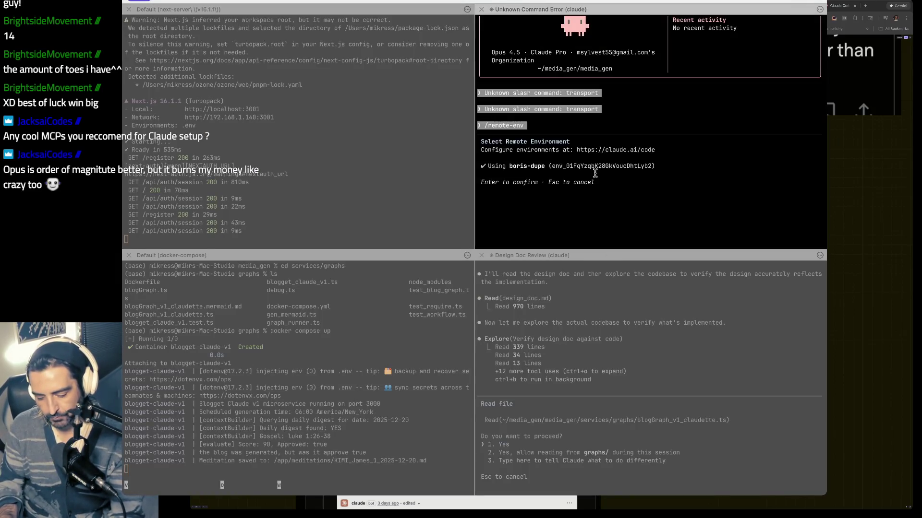
- Close the picker and write '##' into the prompt through the Ctrl+G vi editor, saving with :wq
key("Escape")
type("`")
key("ctrl+g")
key("i")
type("##")
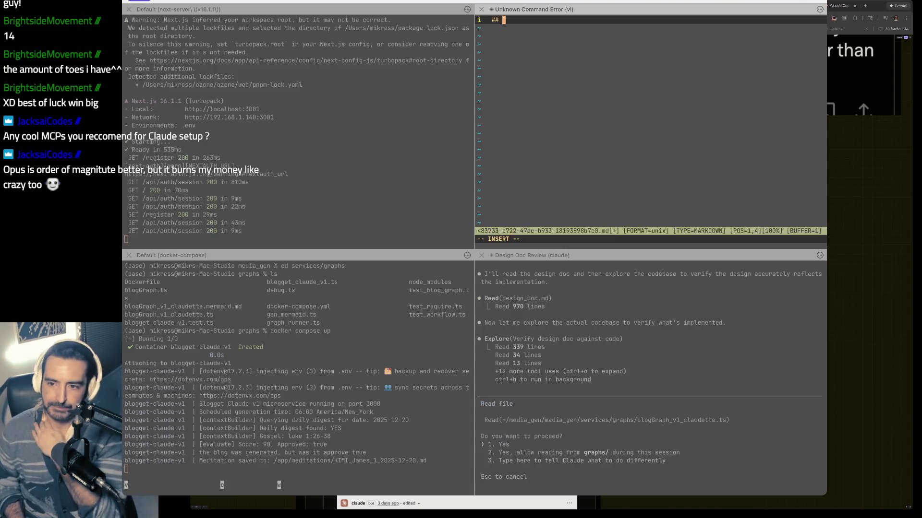
key("Escape")
type(":wq")
key("Return")
type("/m")
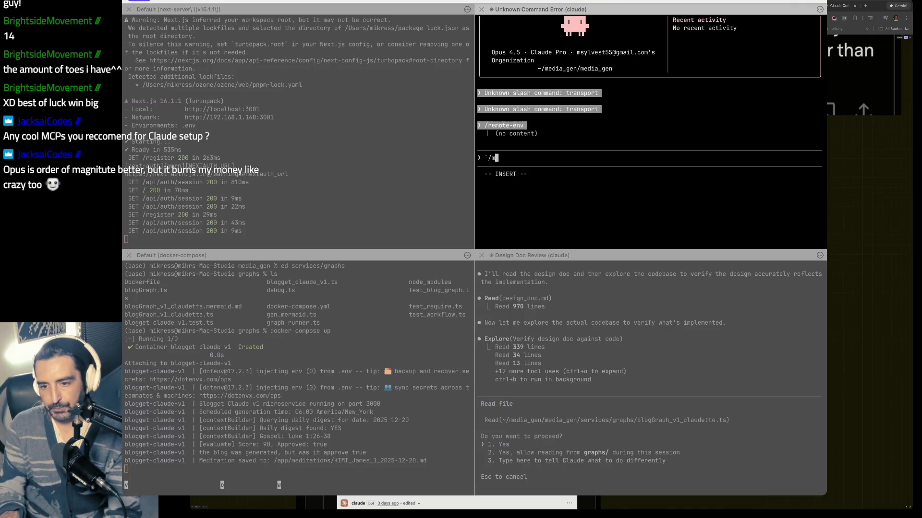
- Leave /memory typed in the Claude Code prompt and return to the browser
key("BackSpace")
key("BackSpace")
type("/memory")
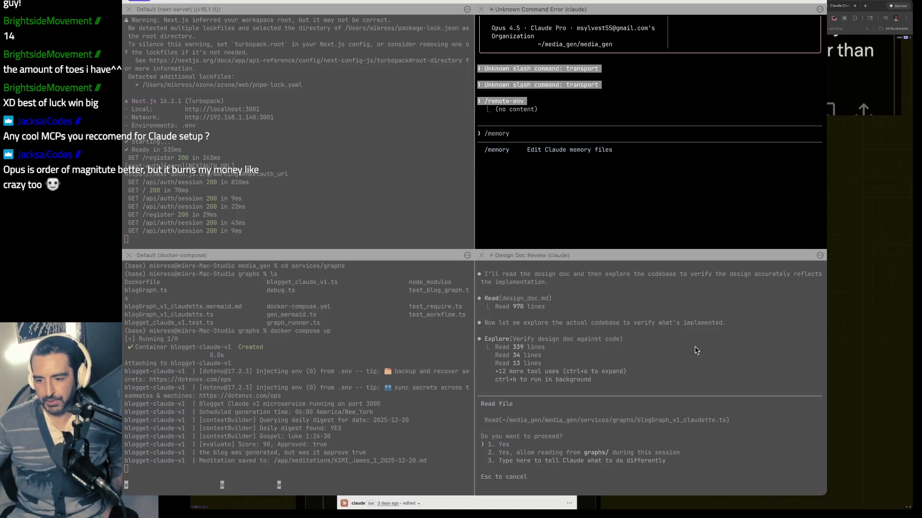
key("super+Tab")
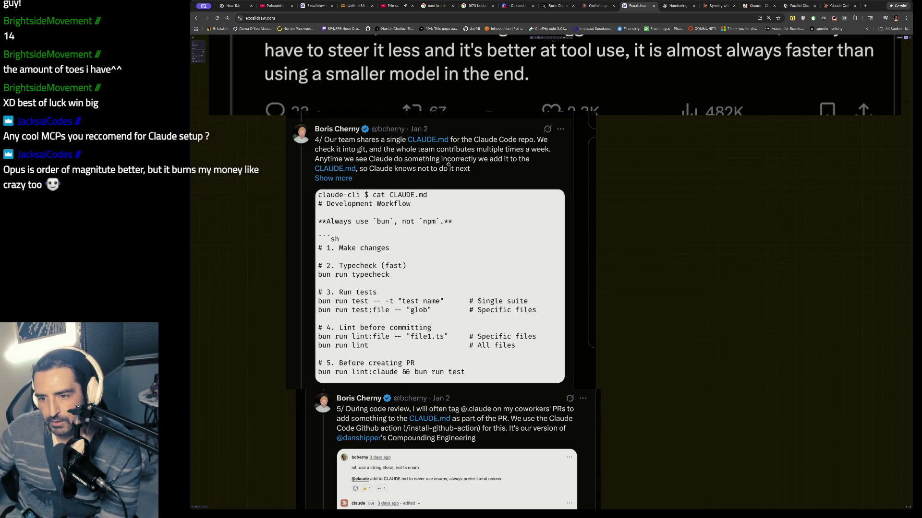
- Scroll the board slightly and switch to the X tab with the tweet thread
scroll(365, 259, "down", 1)
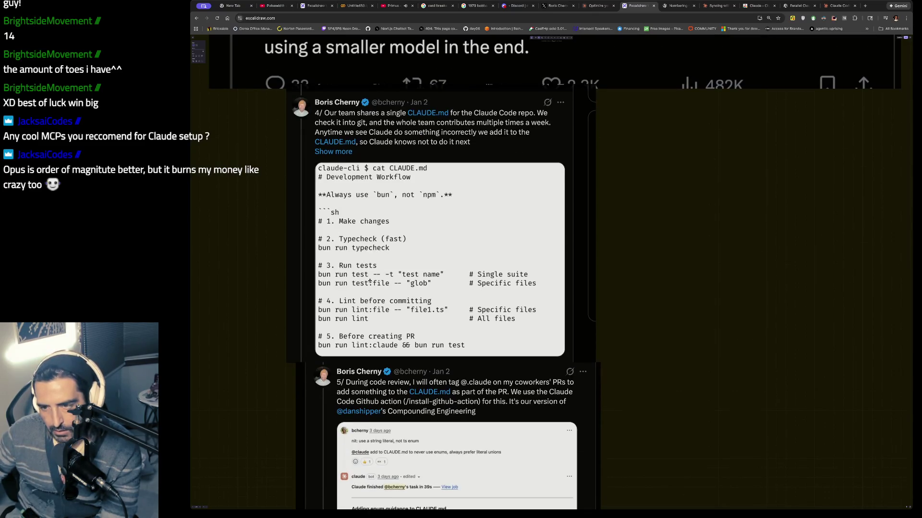
left_click(557, 5)
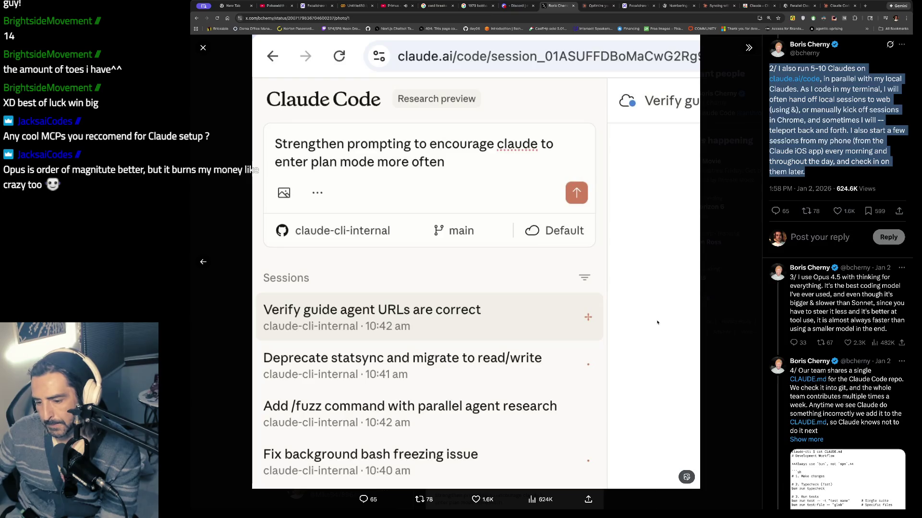
- Open tweet 4's CLAUDE.md code image full size on X, then open a new tab
scroll(769, 271, "down", 5)
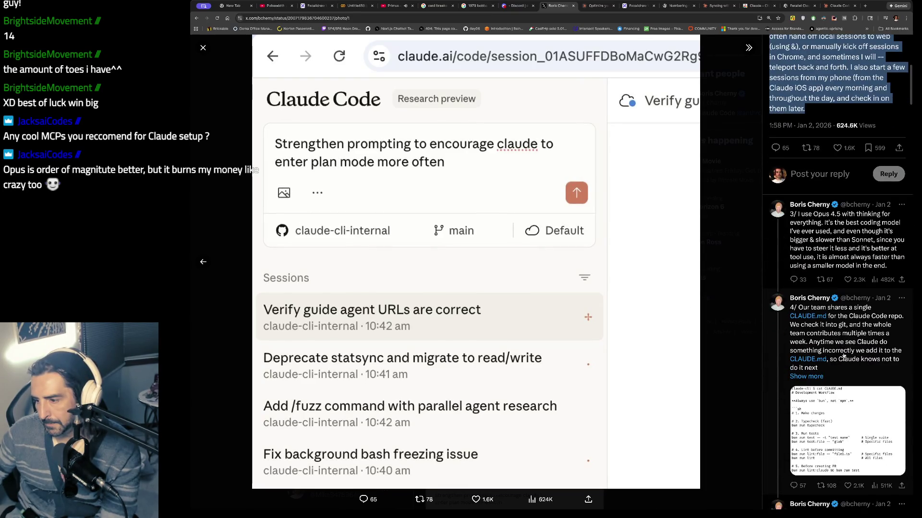
left_click(845, 355)
left_click(548, 212)
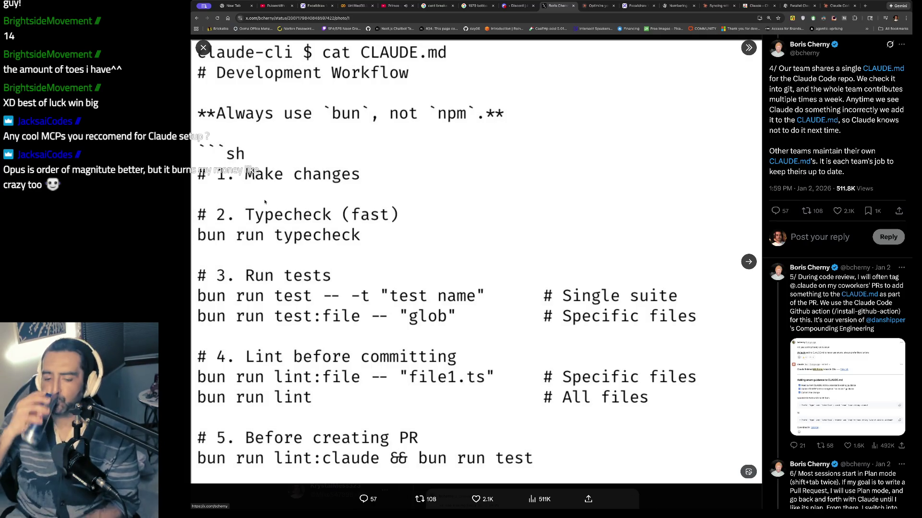
key("ctrl+t")
- Ask ChatGPT 'diff betweeen bun and npm', then return to the X CLAUDE.md image tab
type("chatgpt.com")
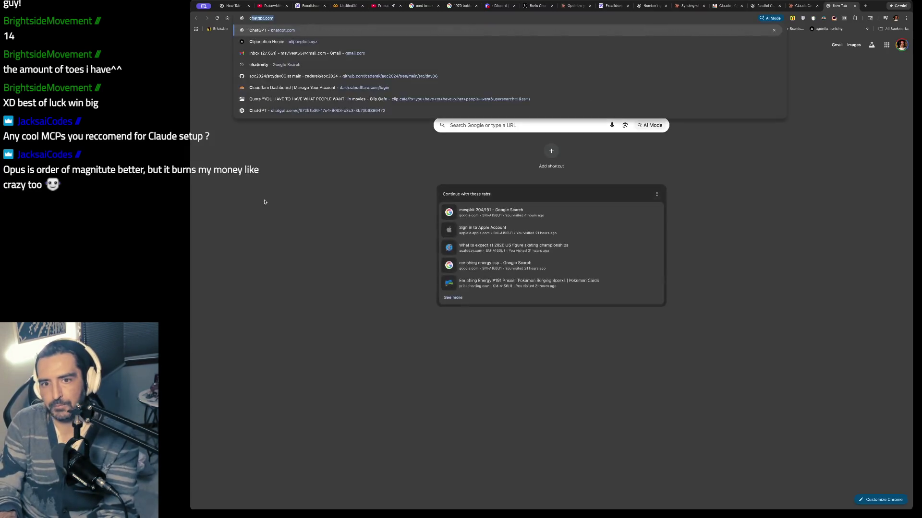
key("Return")
type("diff betweeen")
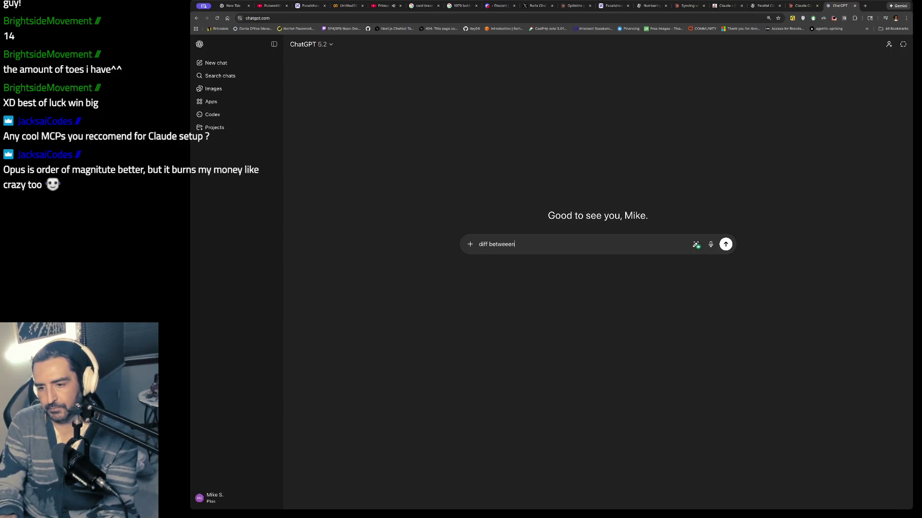
type(" bun and npm ,")
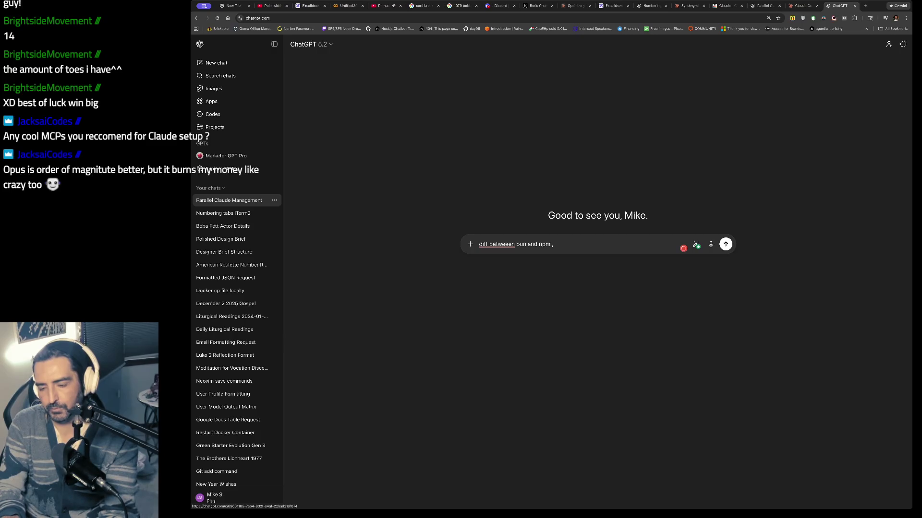
key("Return")
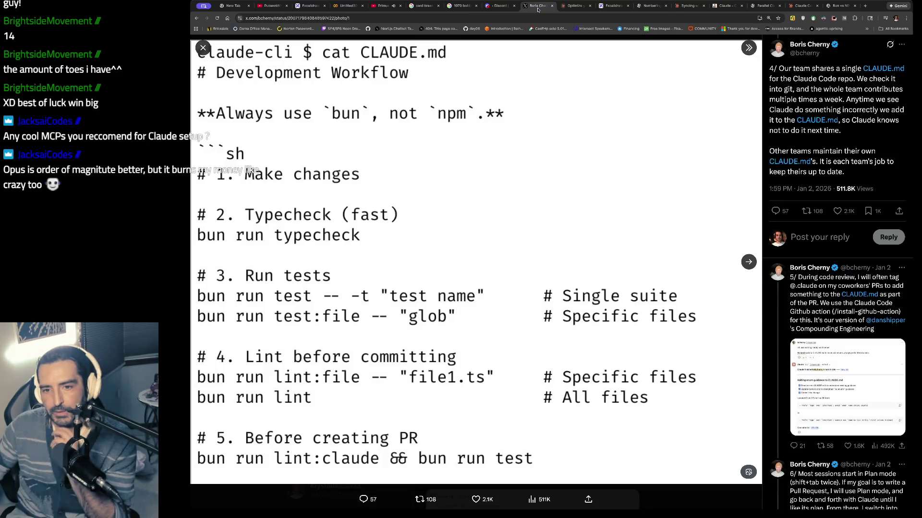
left_click(538, 5)
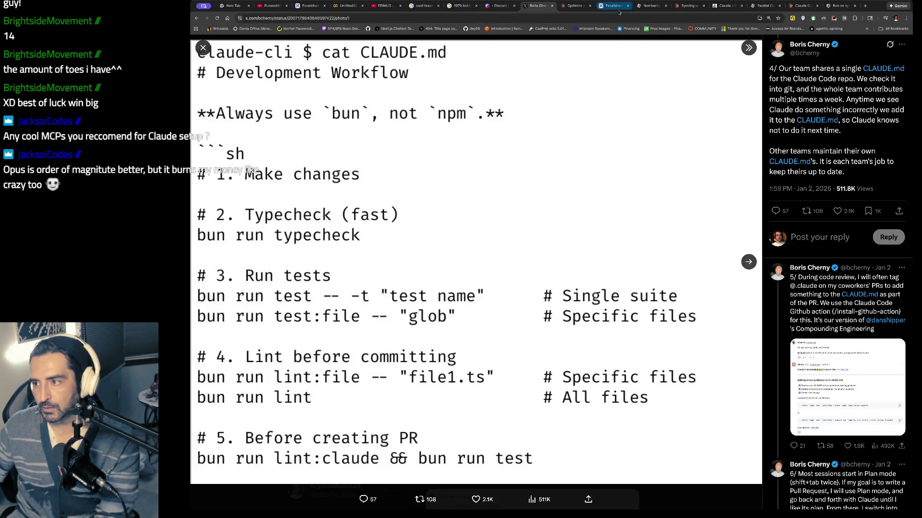
- Glance at the YouTube tab, return to X, advance to tweet 5's photo, and open a new tab
left_click(384, 5)
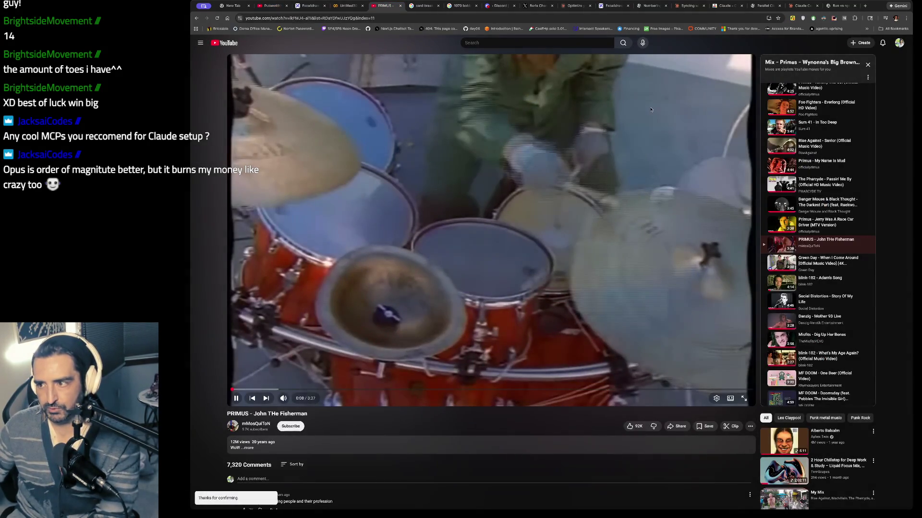
left_click(536, 5)
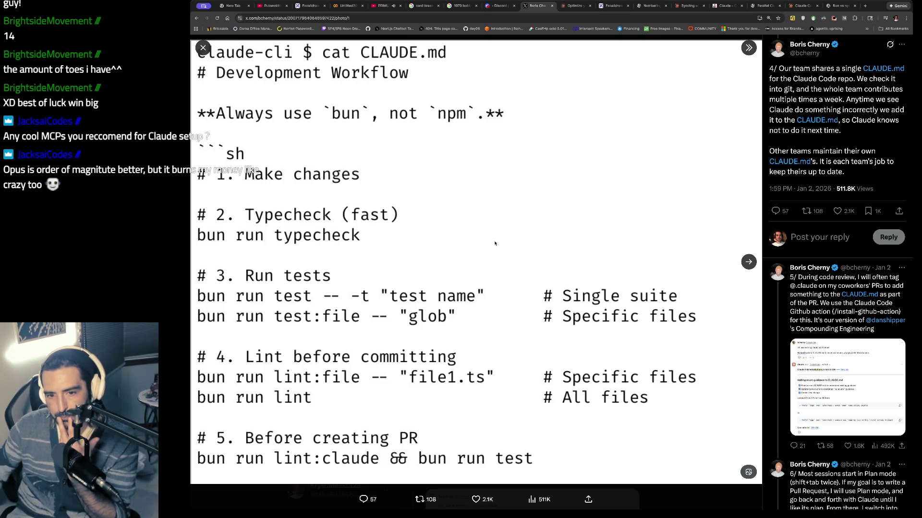
key("Right")
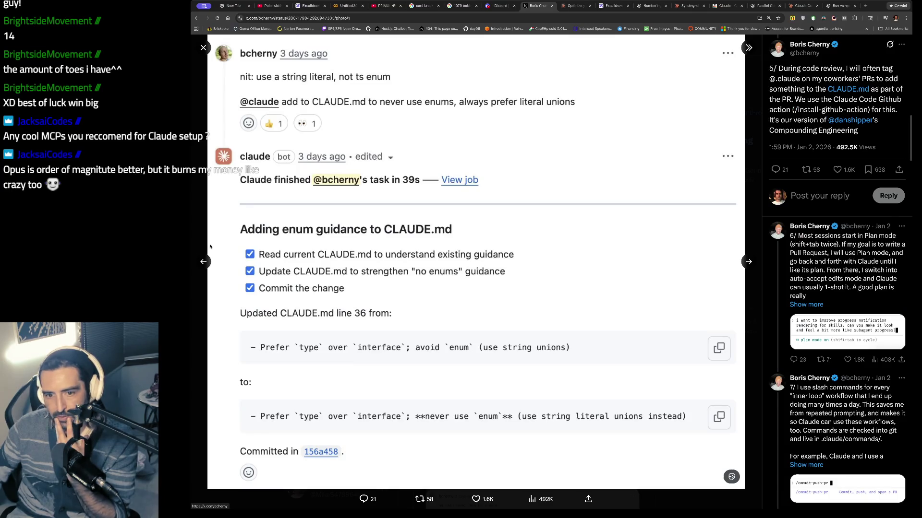
key("ctrl+t")
- Paste the CLAUDE.md screenshot into ChatGPT and request a copy-paste claude.md completing its ideas
type("chatgpt.com")
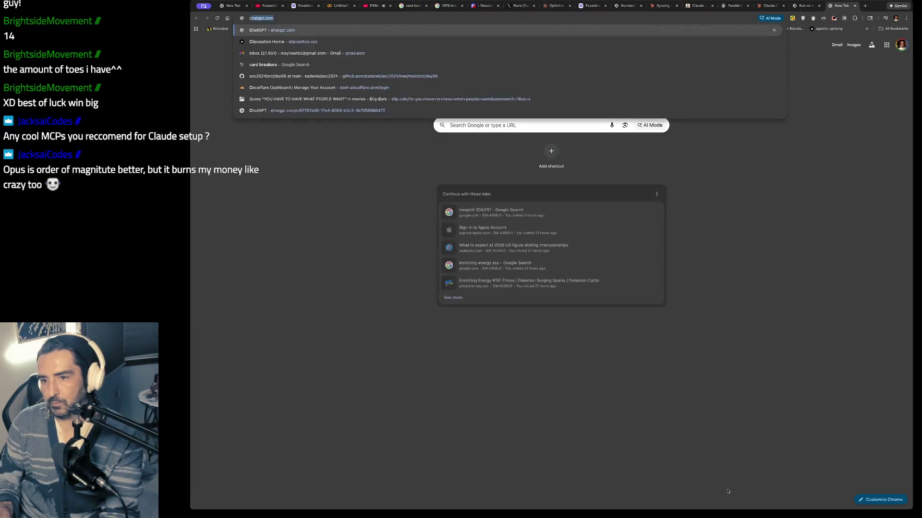
key("Return")
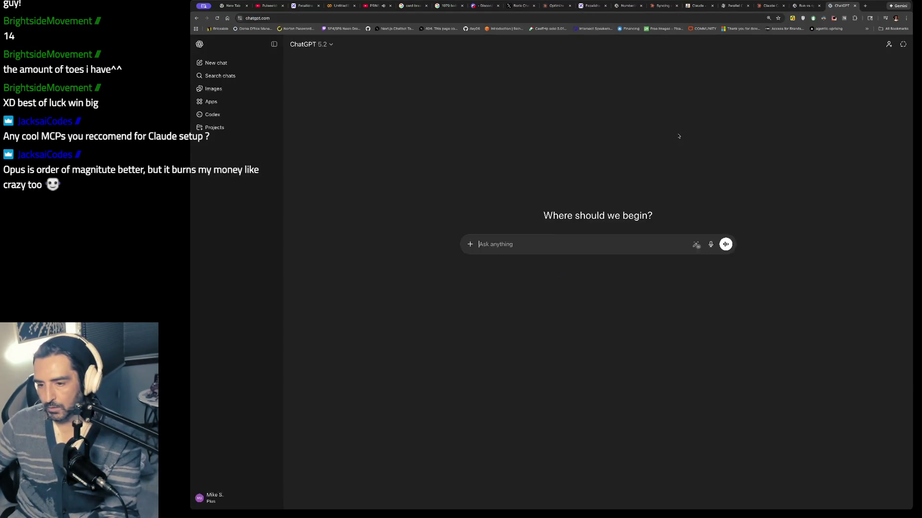
key("ctrl+v")
type("produce a")
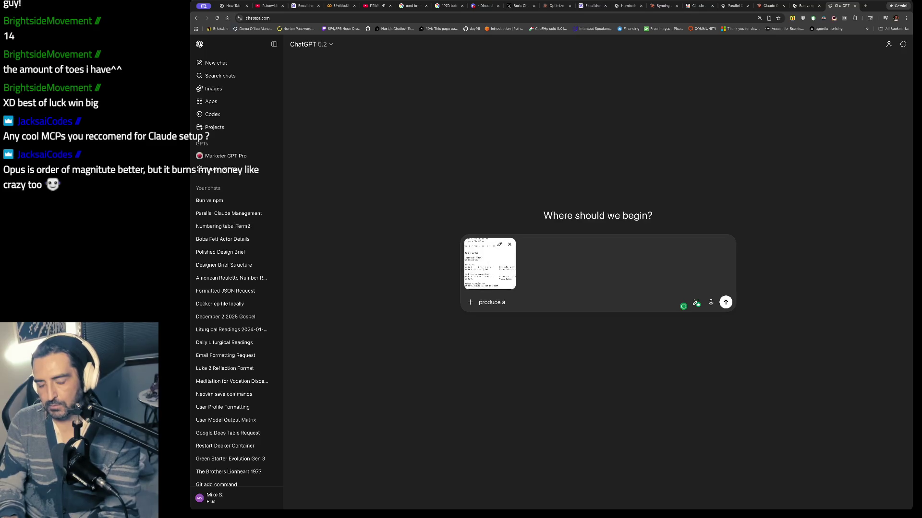
type(" claudemd")
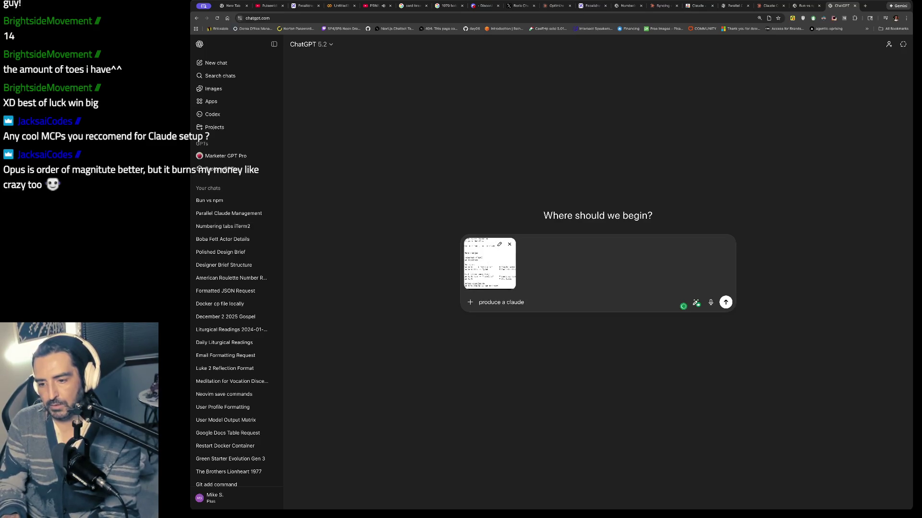
key("BackSpace")
key("BackSpace")
type(".md i can")
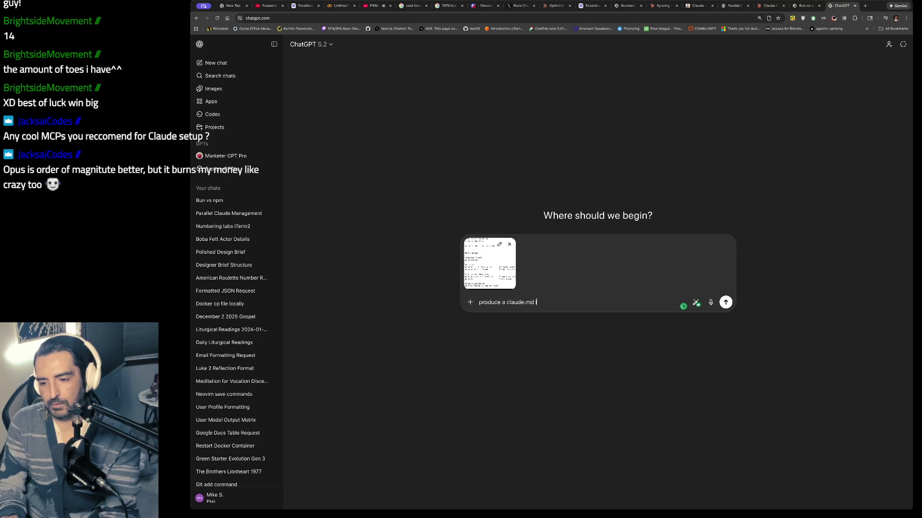
key("BackSpace")
type("that")
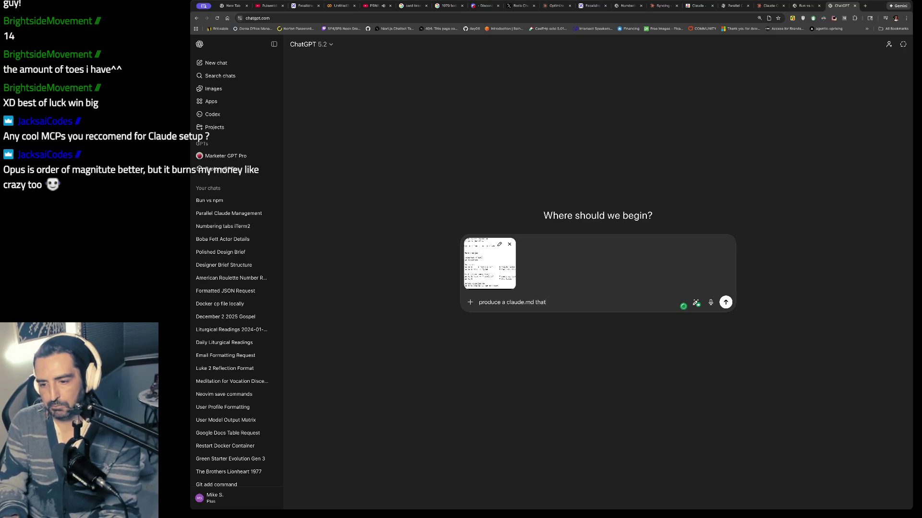
type(" completes the iceas ")
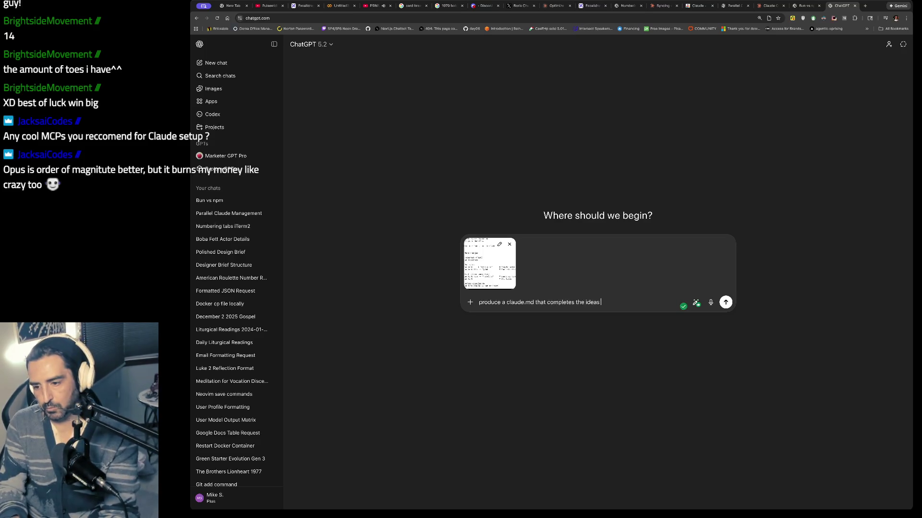
type("presented here and i")
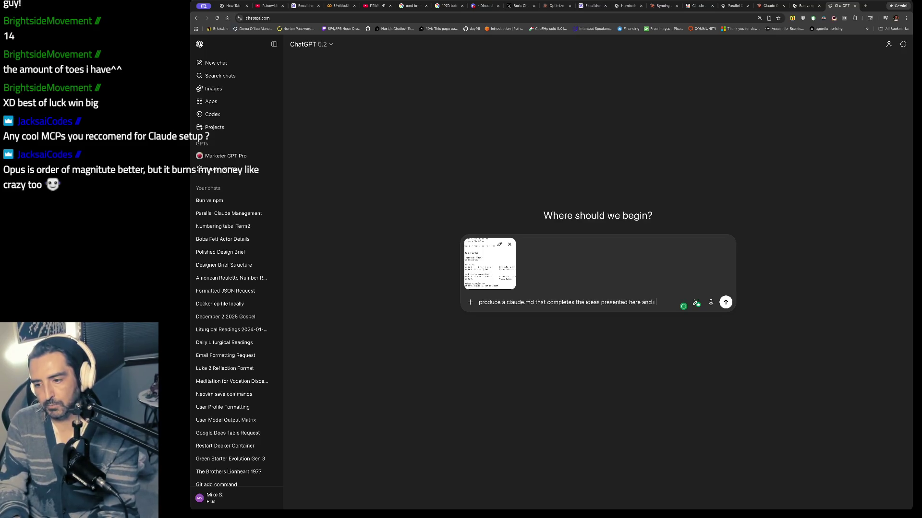
type(" canaste")
key("Return")
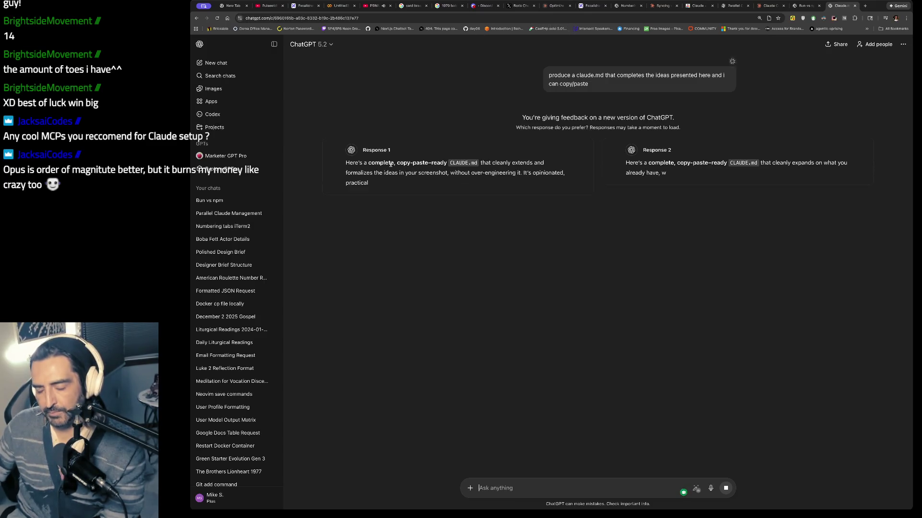
- Read both drafts, highlighting Response 1's opening sentence and the small, focused commits guideline
left_click_drag(449, 163, 452, 182)
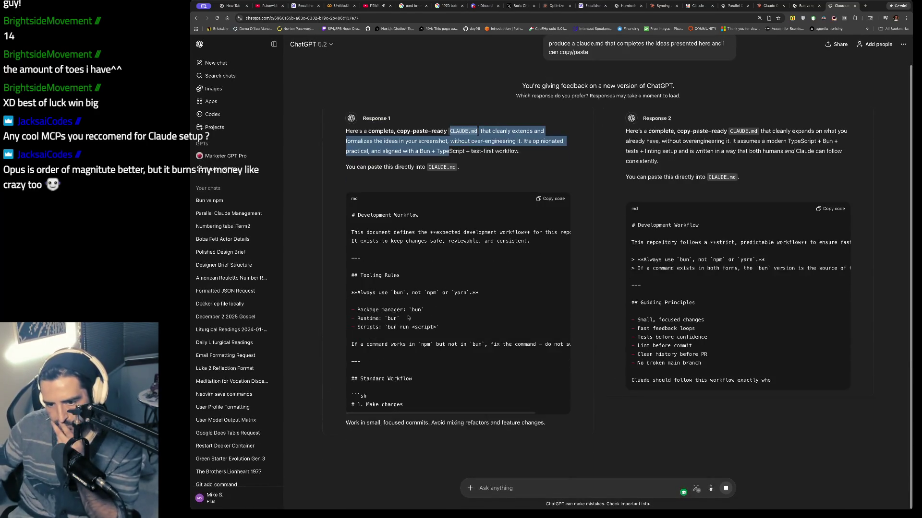
scroll(409, 318, "down", 3)
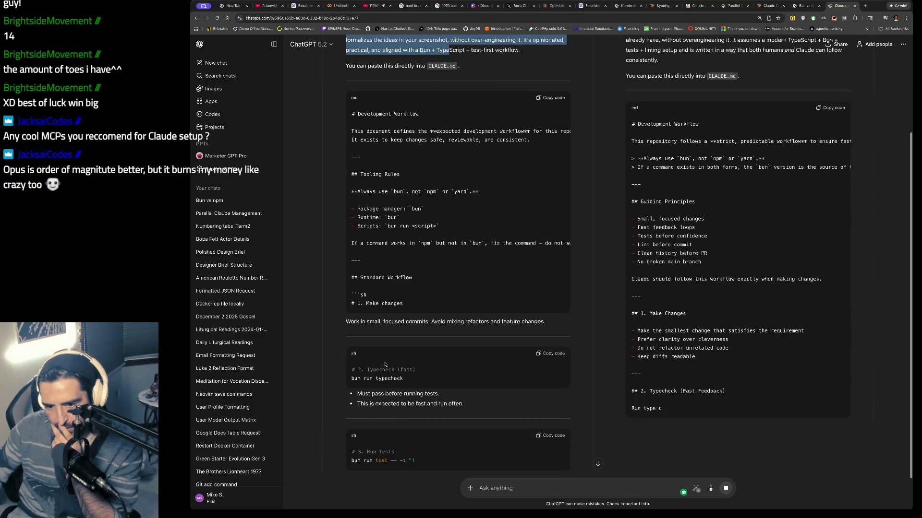
scroll(385, 364, "down", 1)
left_click_drag(426, 280, 544, 282)
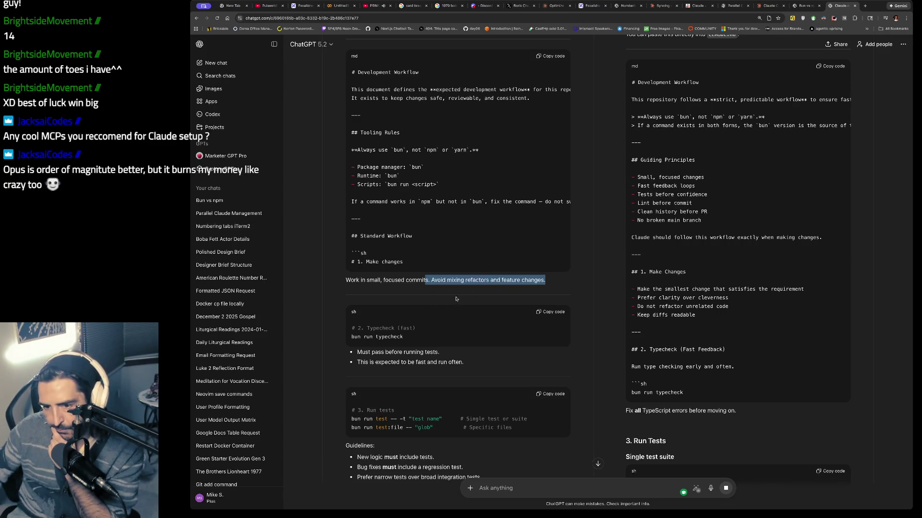
scroll(456, 299, "down", 1)
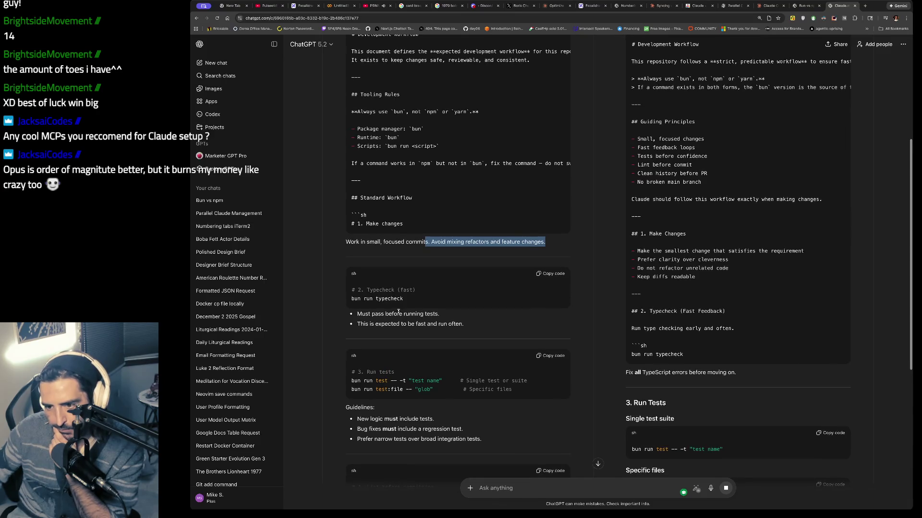
left_click_drag(369, 242, 525, 249)
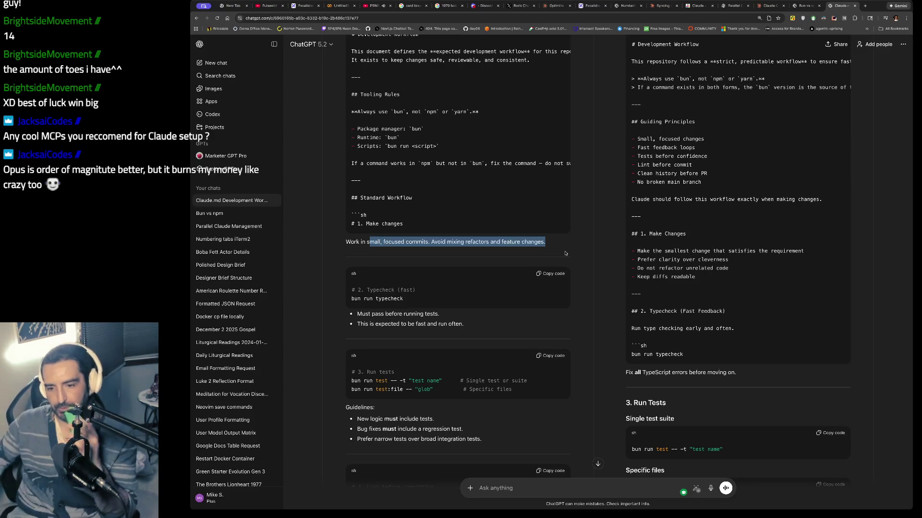
- Scroll further through the drafts and highlight the Typecheck step of the workflow
scroll(420, 251, "down", 3)
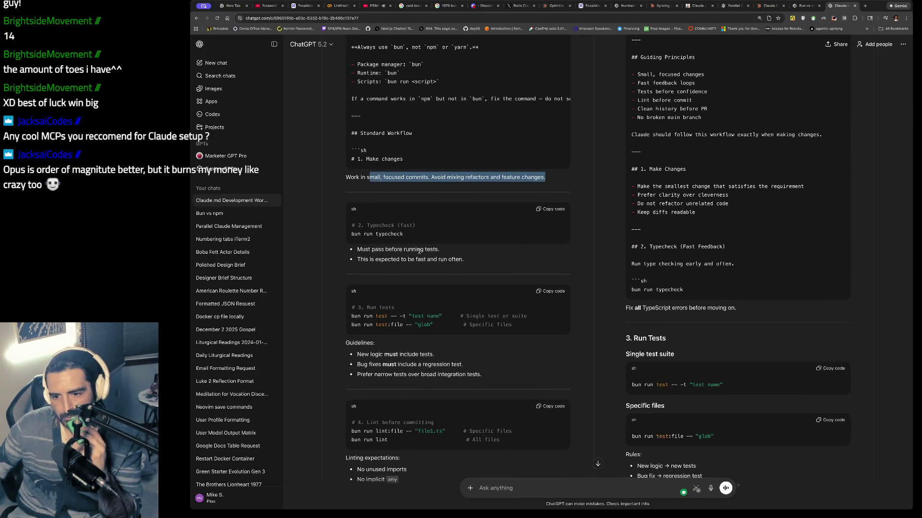
scroll(420, 251, "down", 1)
left_click_drag(355, 237, 356, 249)
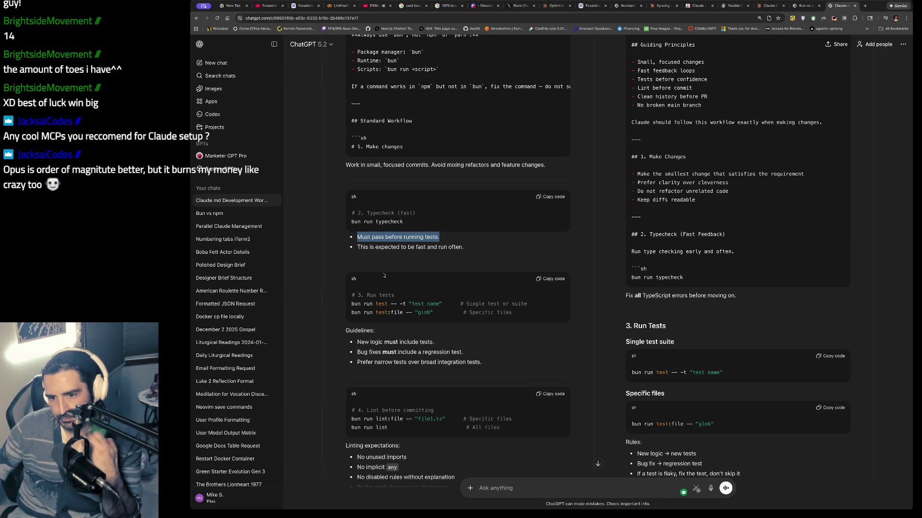
scroll(384, 275, "down", 1)
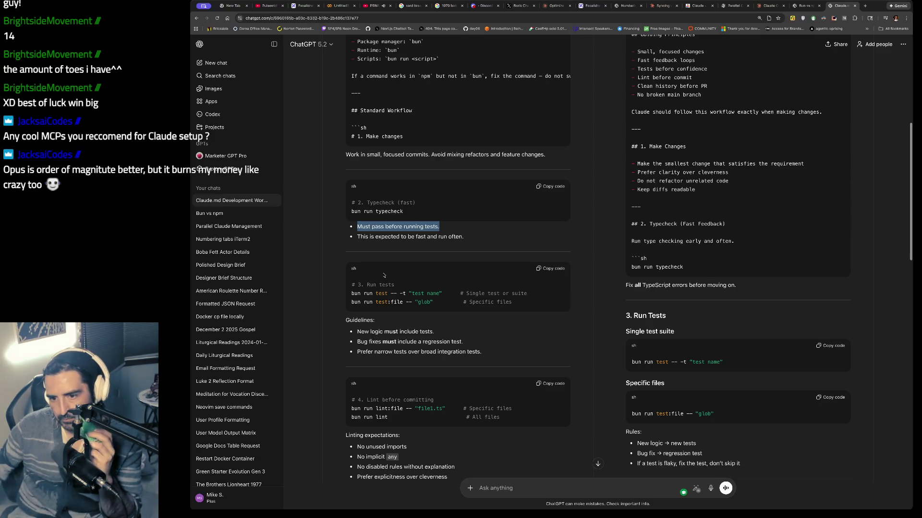
scroll(384, 275, "down", 1)
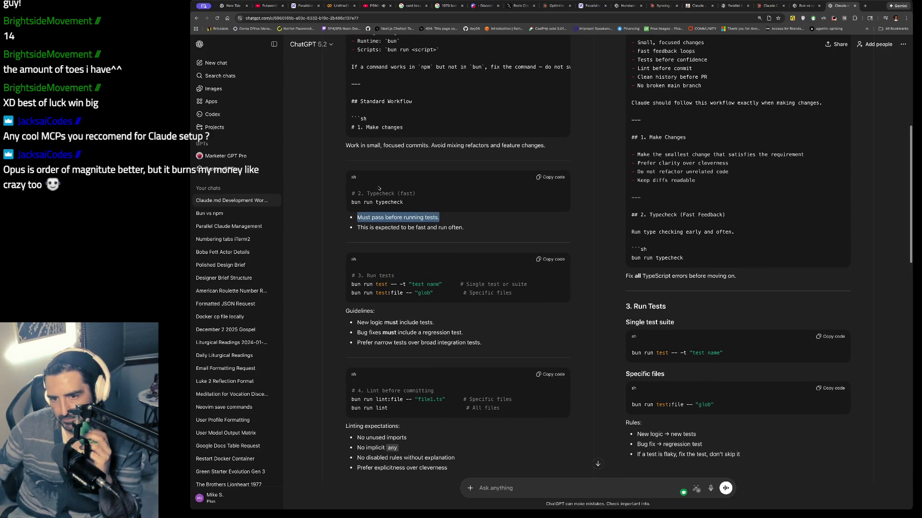
left_click_drag(352, 193, 406, 219)
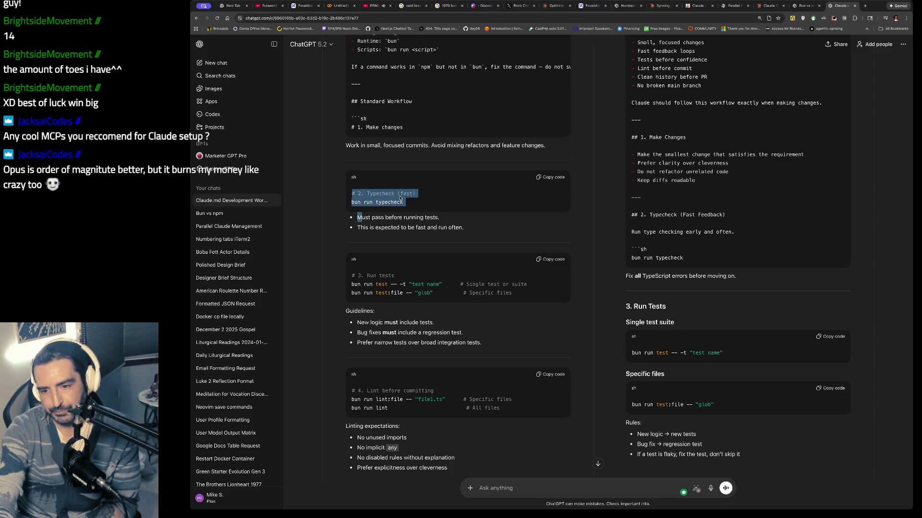
- Continue to the end of the responses, highlighting the minimum bar for a pull request
scroll(400, 198, "down", 1)
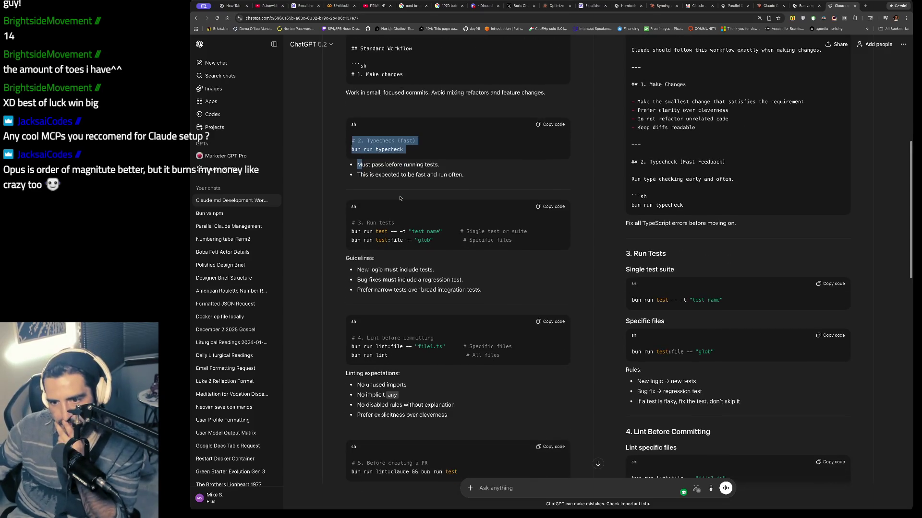
scroll(400, 198, "down", 3)
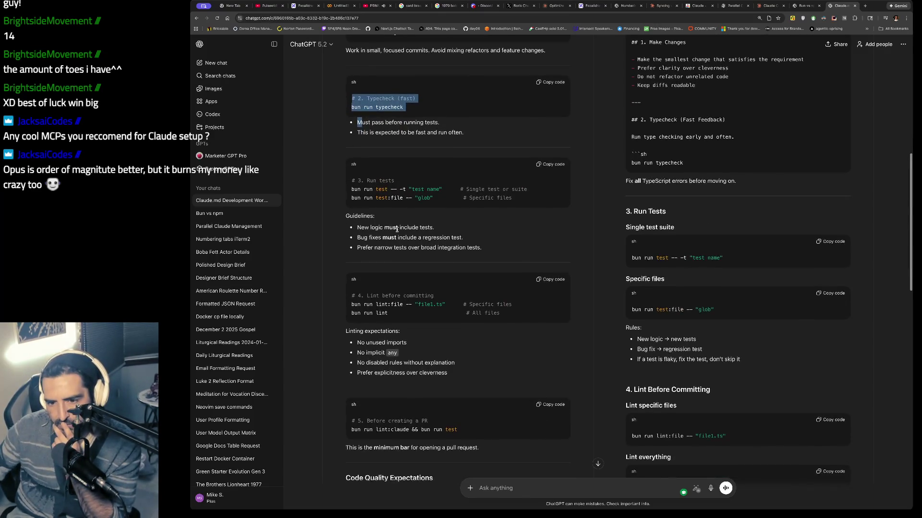
scroll(398, 232, "down", 3)
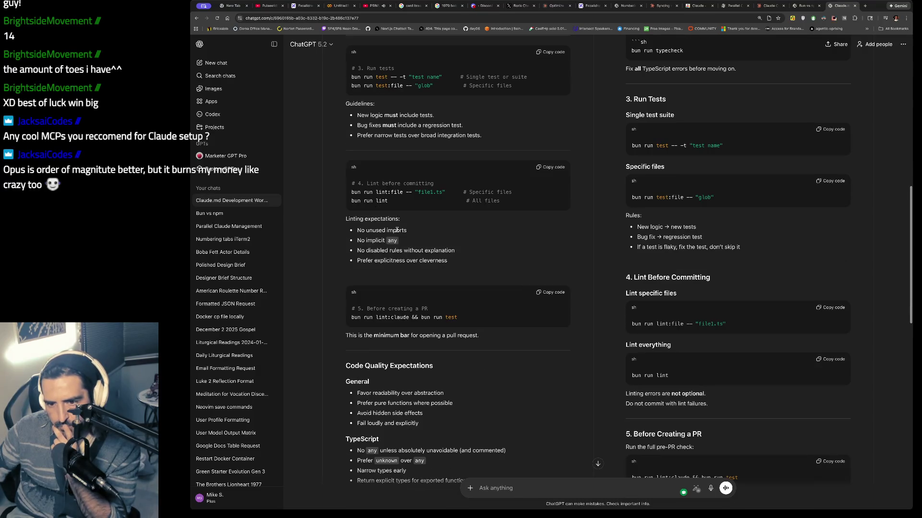
scroll(397, 227, "down", 1)
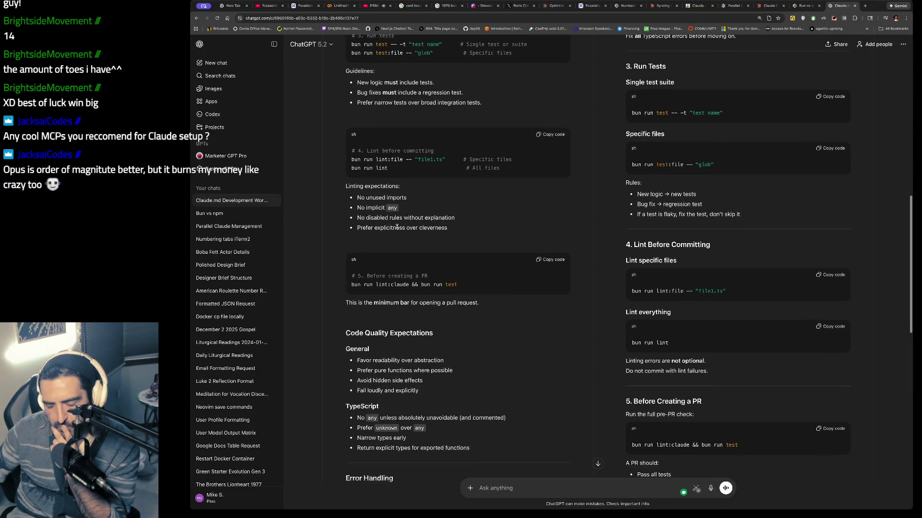
left_click_drag(357, 197, 398, 208)
scroll(393, 222, "down", 2)
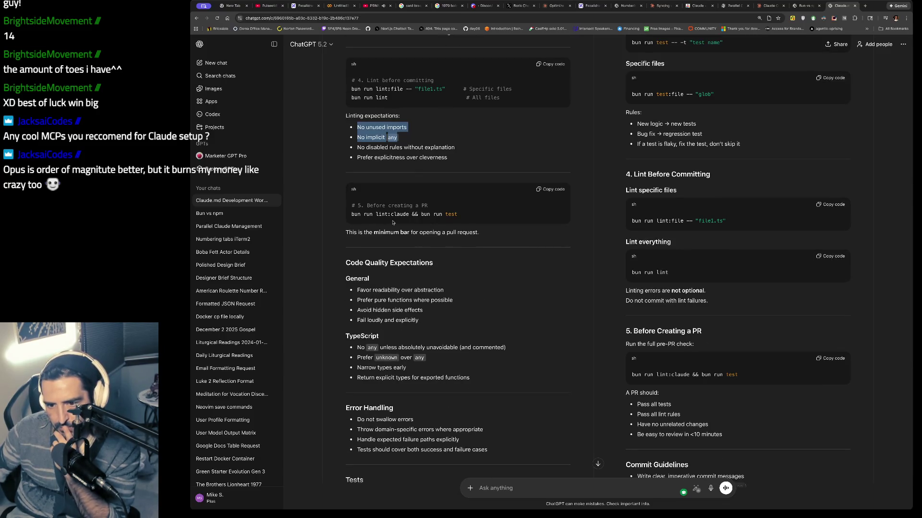
left_click_drag(479, 232, 441, 232)
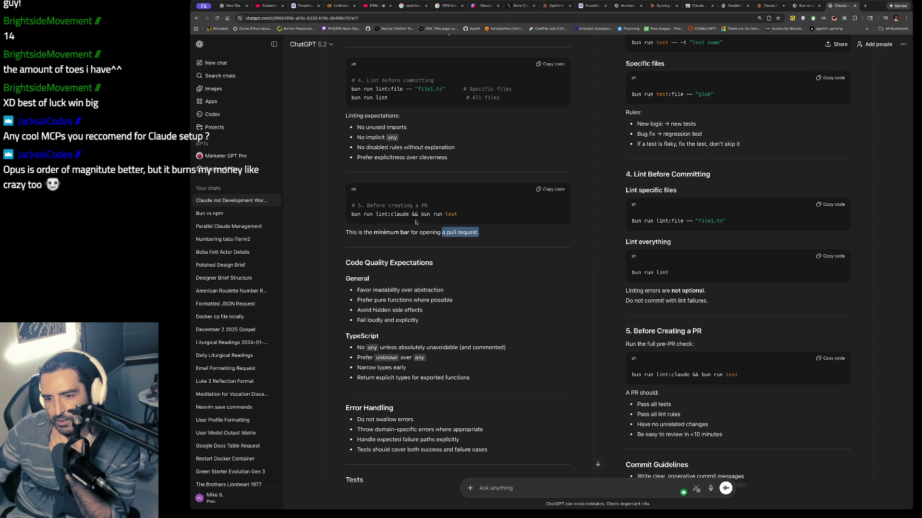
scroll(416, 223, "up", 3)
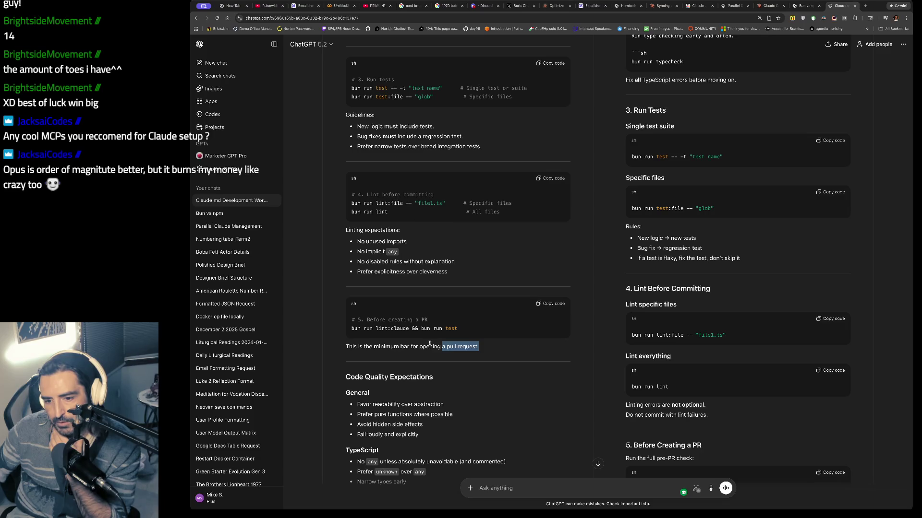
scroll(429, 343, "down", 5)
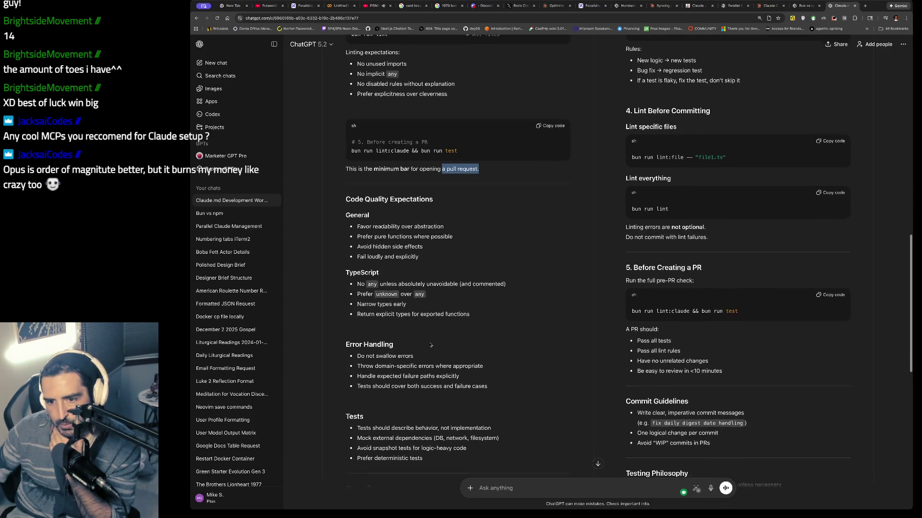
scroll(431, 344, "down", 7)
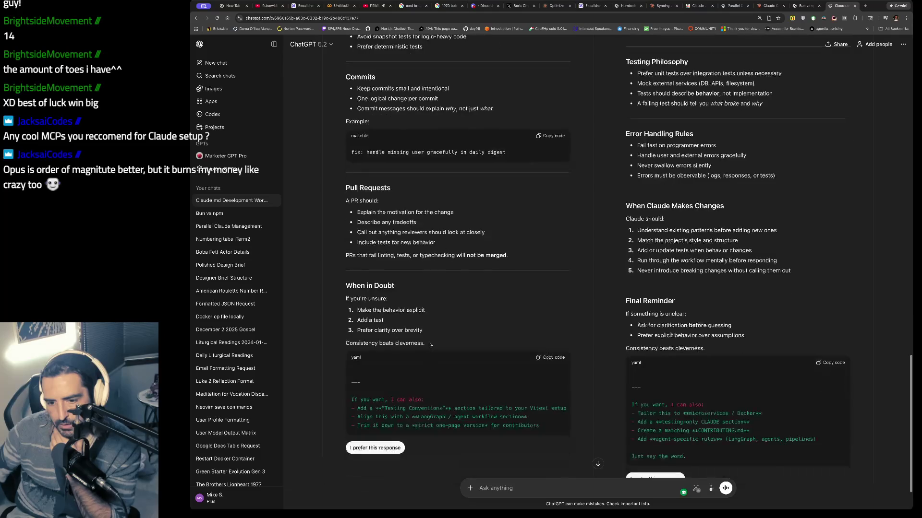
scroll(431, 344, "down", 2)
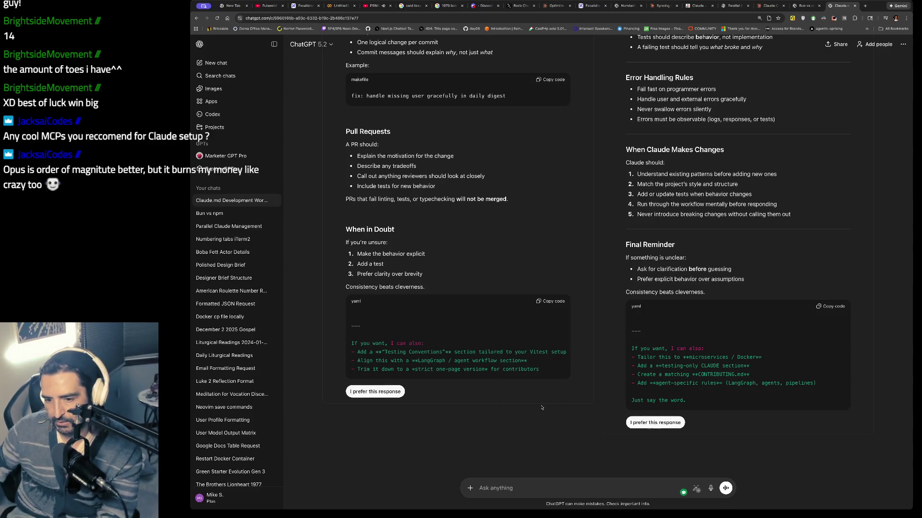
- Prefer Response 1, copy its closing yaml block, and type 'i want the md file i can copy/paste into my local session'
left_click(374, 392)
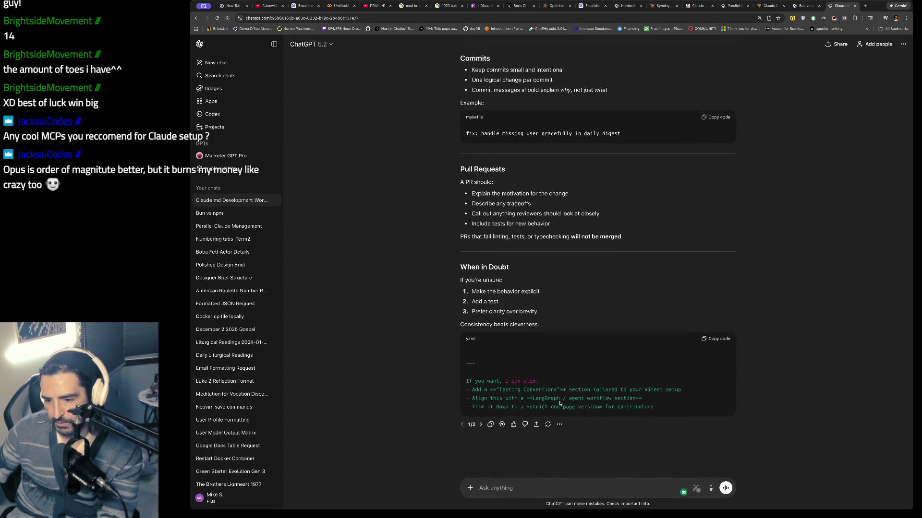
left_click(723, 340)
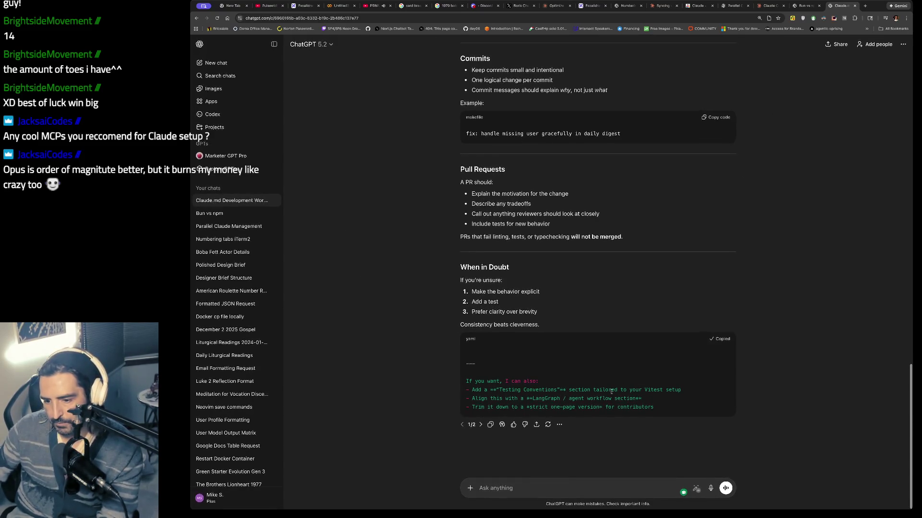
left_click(492, 489)
type("i want the")
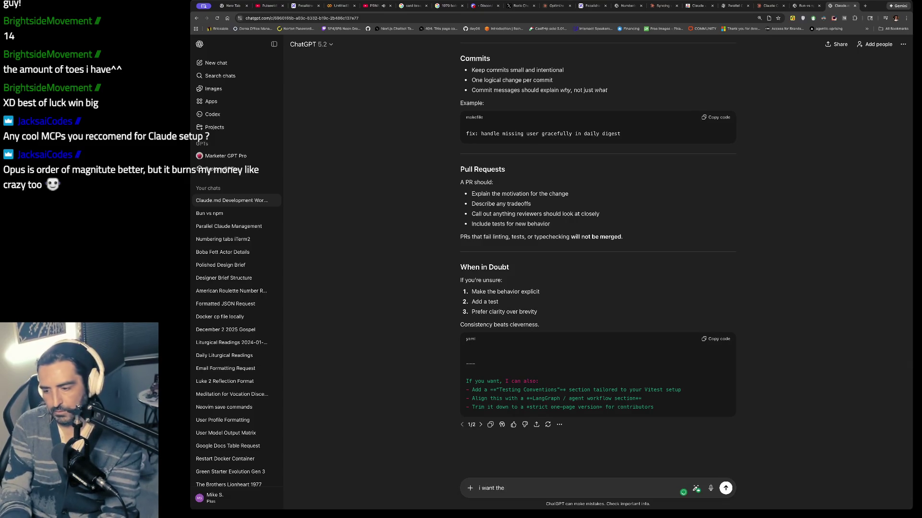
type(" md file i ca")
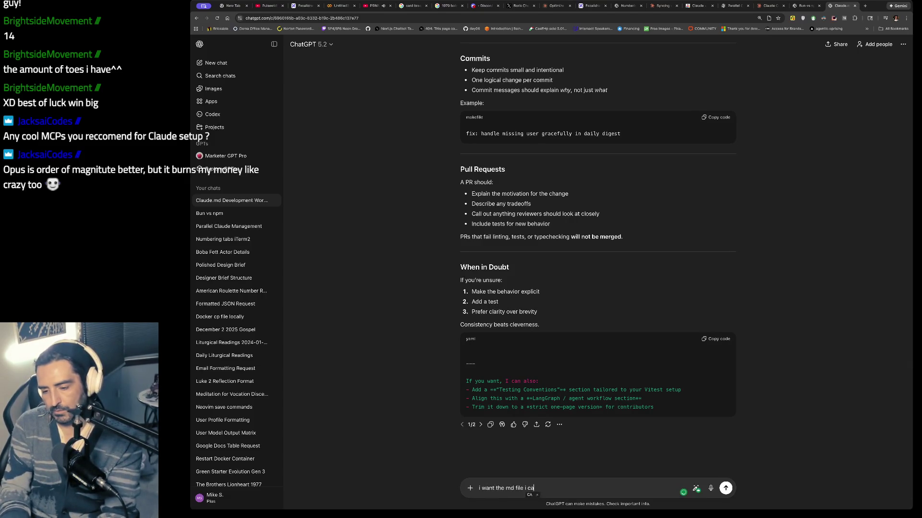
type("n copy/paste into ")
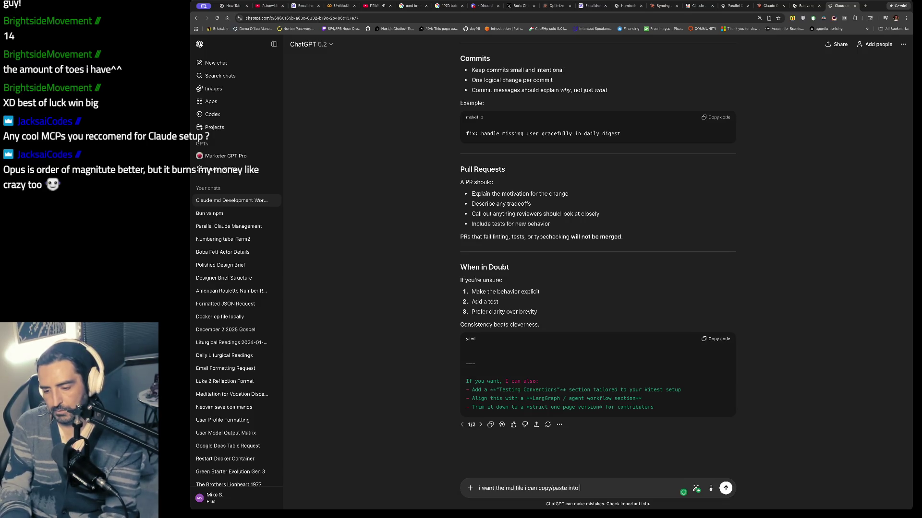
type("my local session")
- Send the md-file follow-up, then switch back to X's CLAUDE.md photo
key("Return")
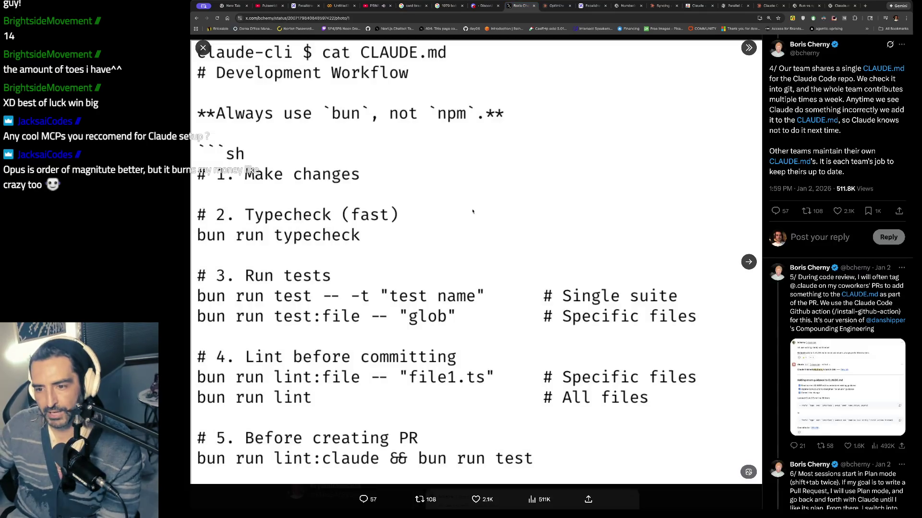
left_click(521, 5)
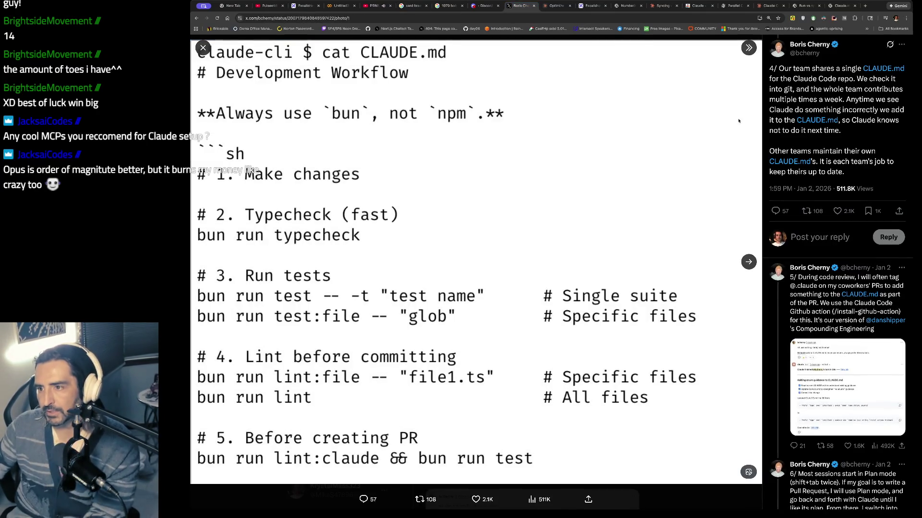
- Scroll the Excalidraw board of tweet screenshots, then return to the ChatGPT CLAUDE.md conversation
left_click(600, 5)
scroll(468, 246, "down", 6)
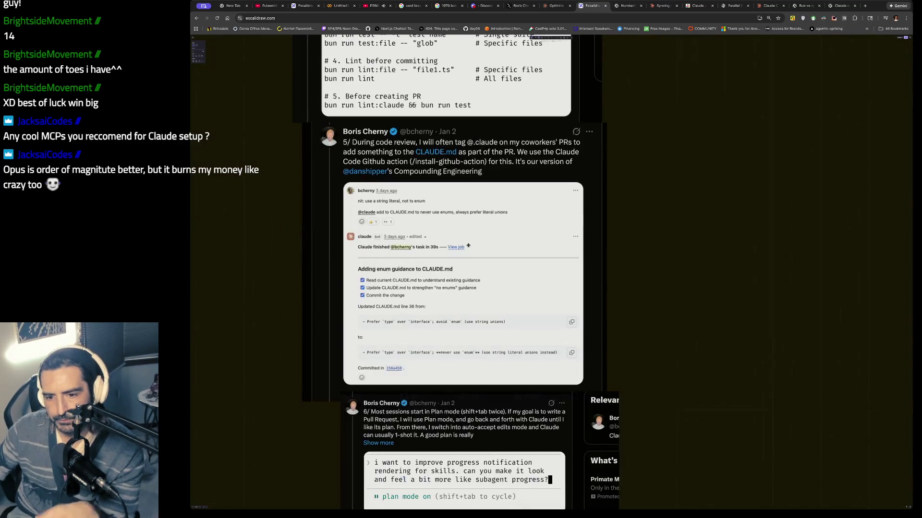
scroll(386, 171, "up", 4)
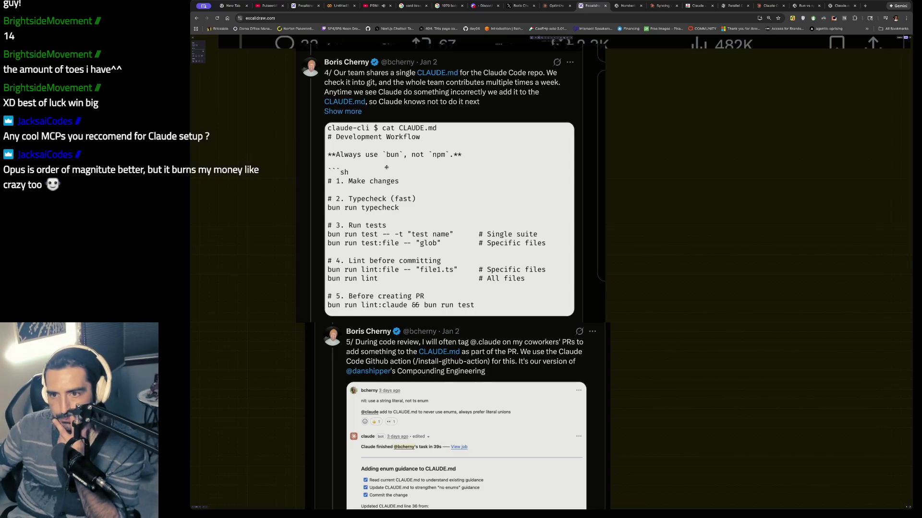
scroll(363, 144, "down", 5)
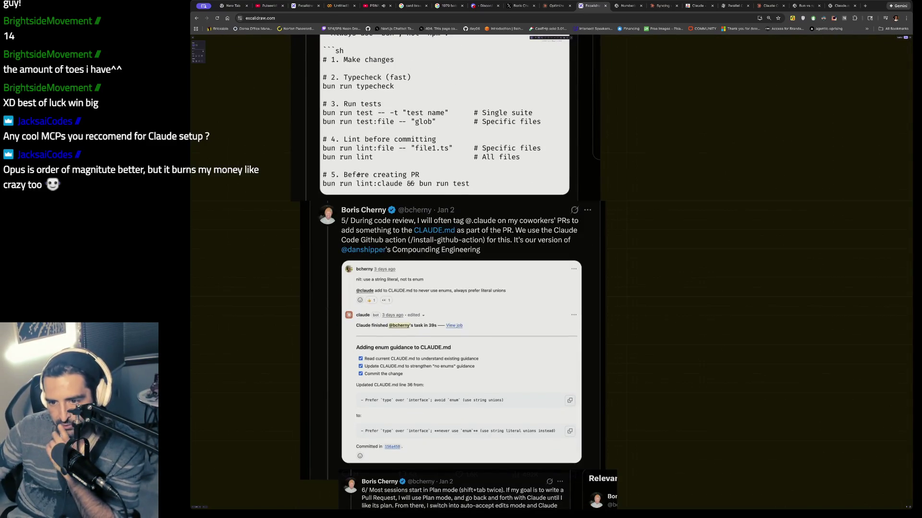
scroll(359, 174, "up", 1)
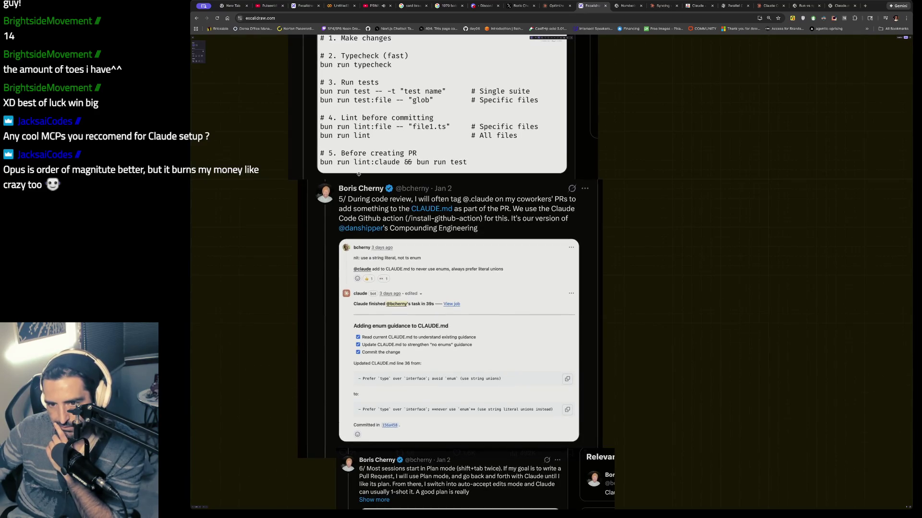
scroll(359, 175, "down", 2)
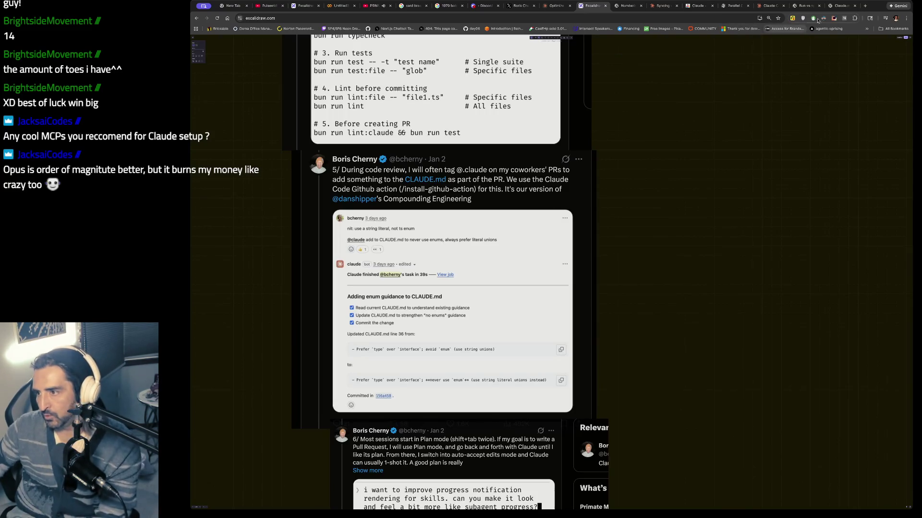
left_click(837, 6)
scroll(616, 139, "down", 20)
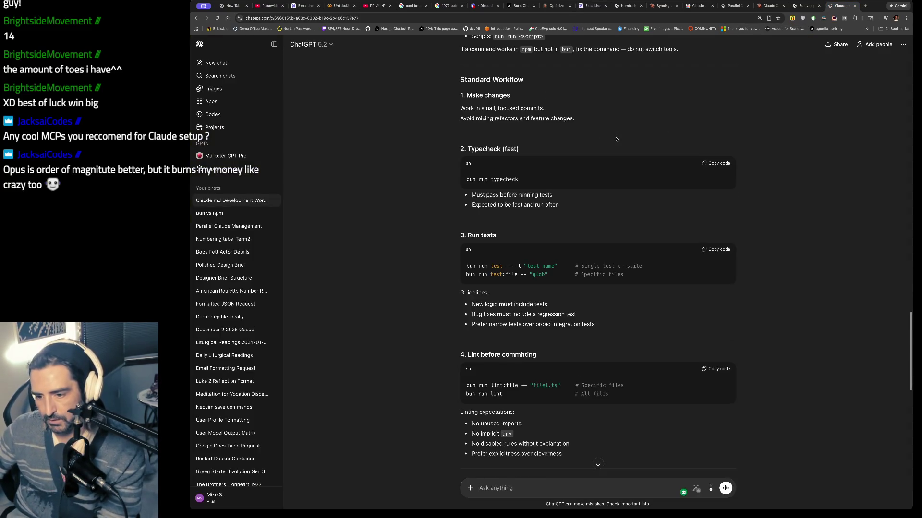
- Reply 'NO, i need a claude.md file' you can copy/paste into the project, then open the Claude Code docs tab
scroll(615, 138, "down", 3)
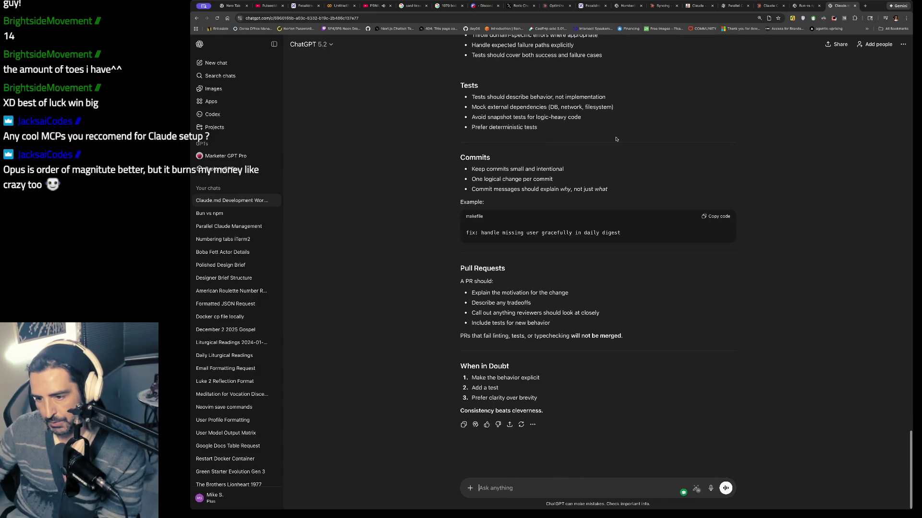
scroll(616, 139, "up", 20)
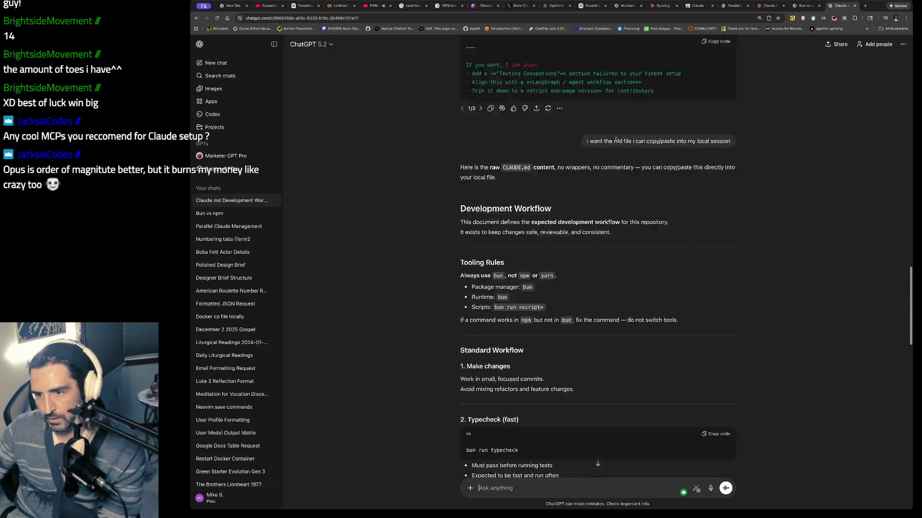
scroll(616, 140, "down", 15)
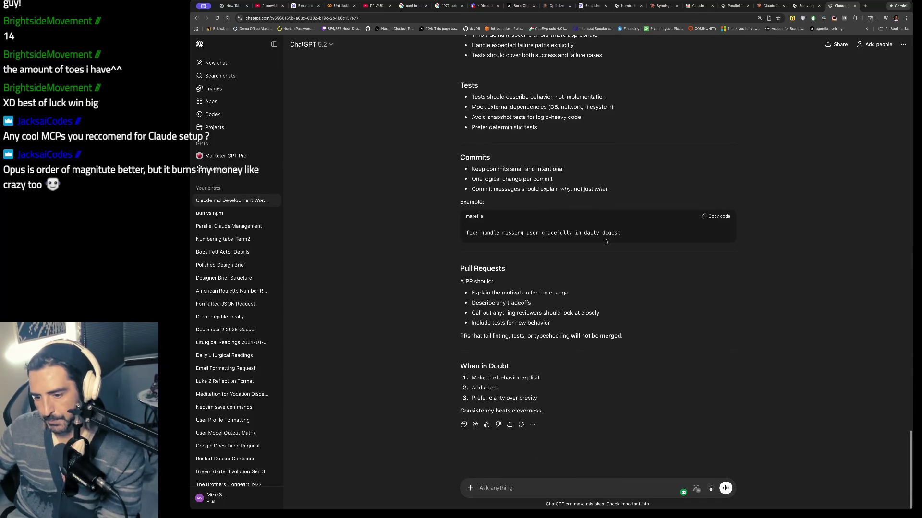
type("NO")
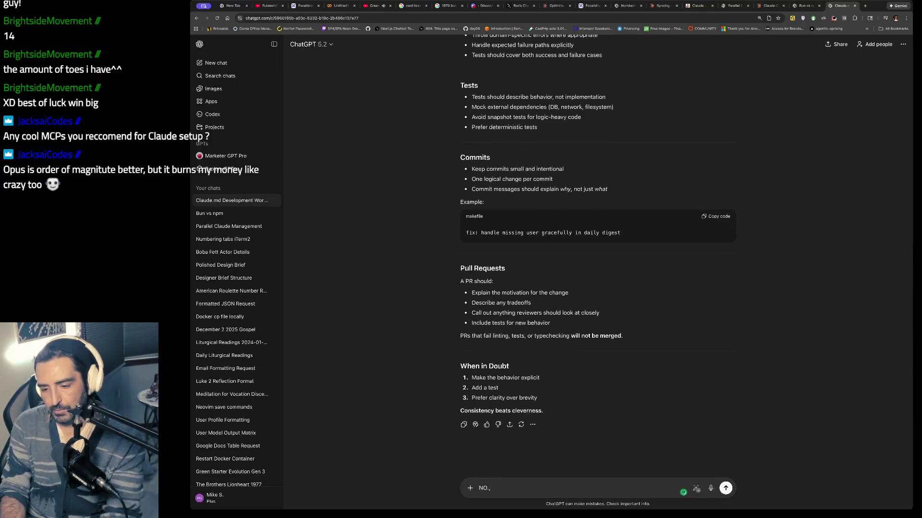
type(", i need a")
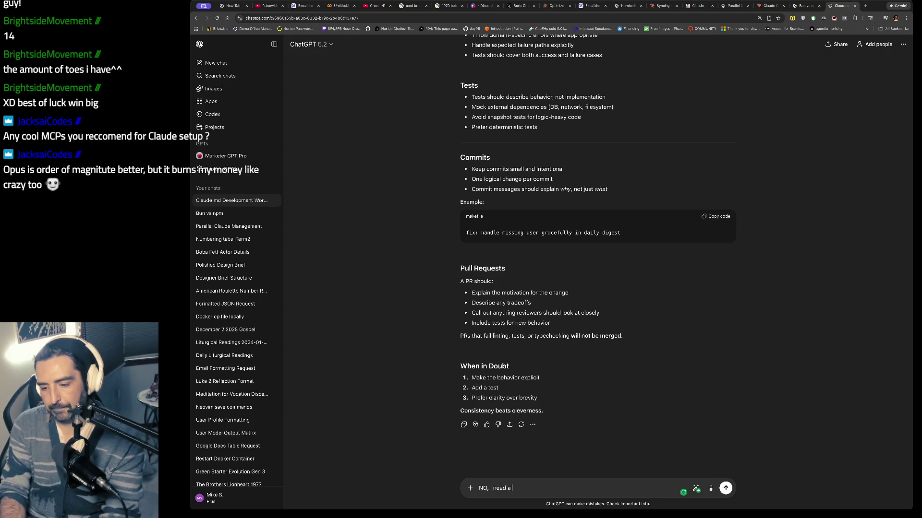
type(" claude.md")
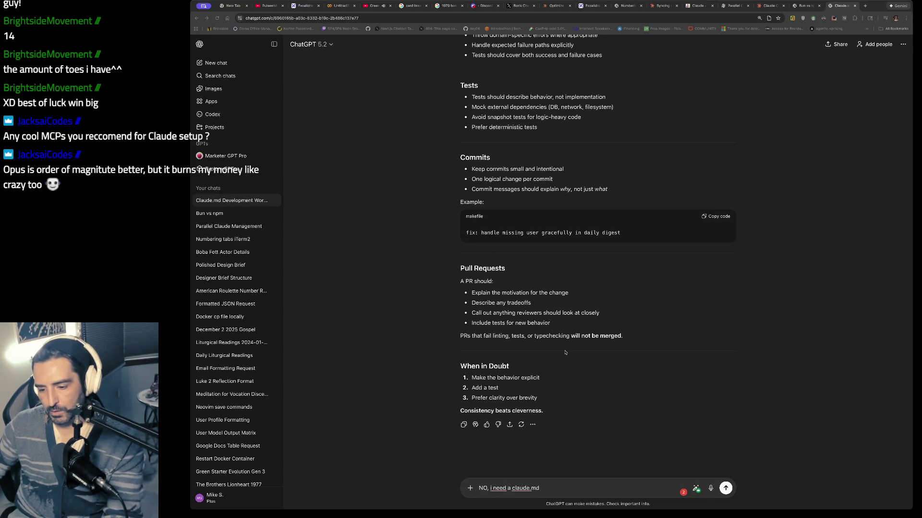
type("file s")
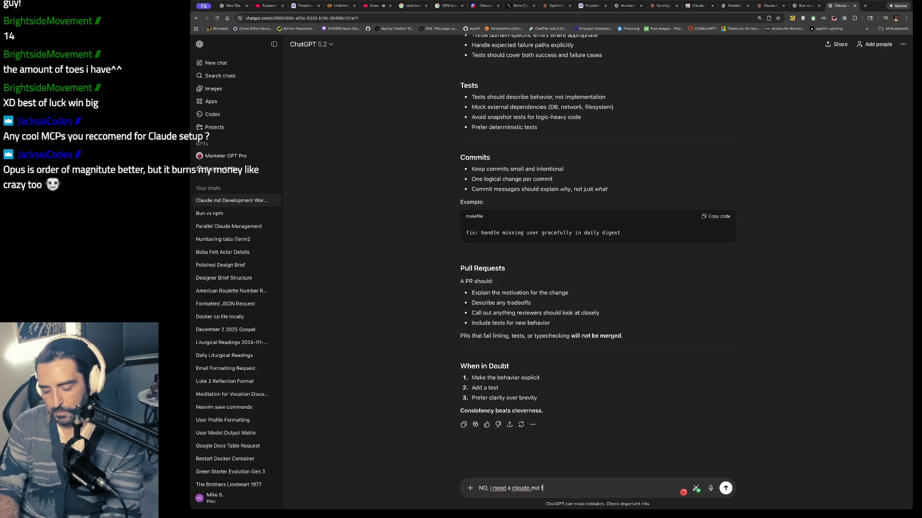
key("BackSpace")
key("BackSpace")
key("BackSpace")
type("can copy/paste it in")
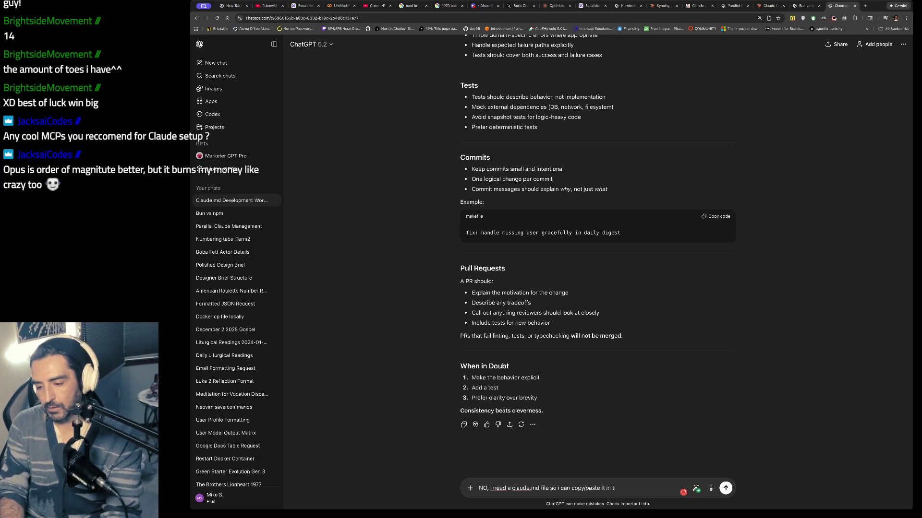
type("to my proejct")
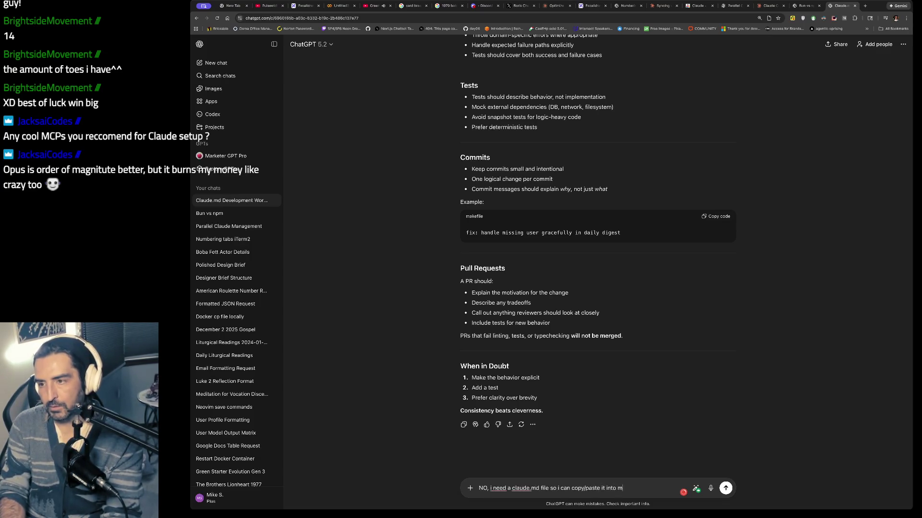
key("Return")
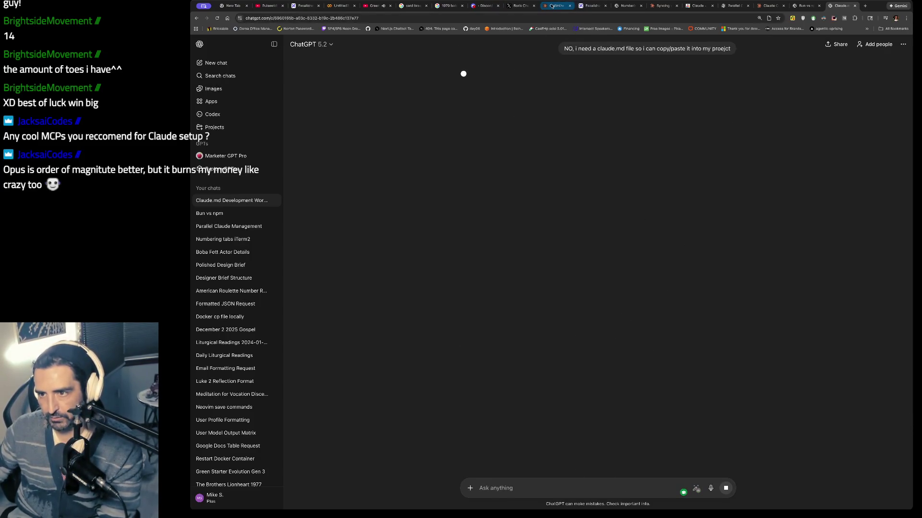
left_click(559, 4)
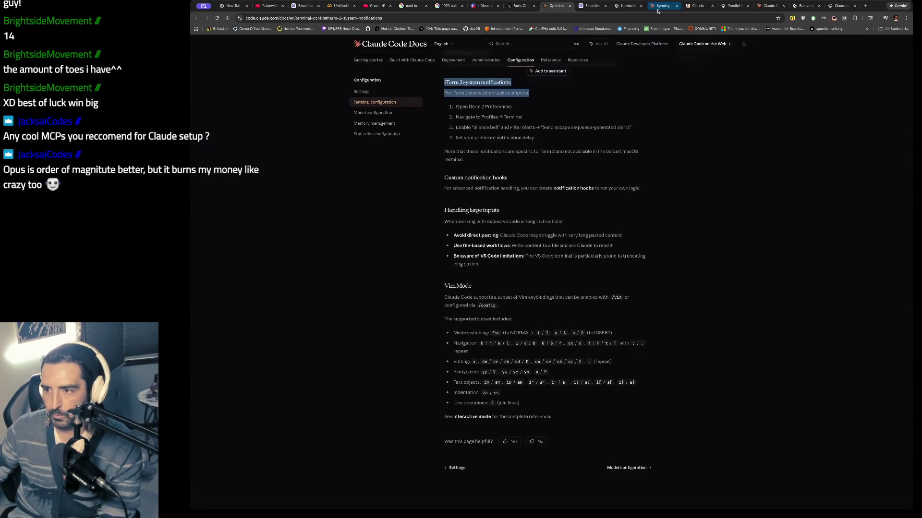
- Advance the X photo viewer to tweet 5's code-review image and highlight the tweet's text
left_click(592, 6)
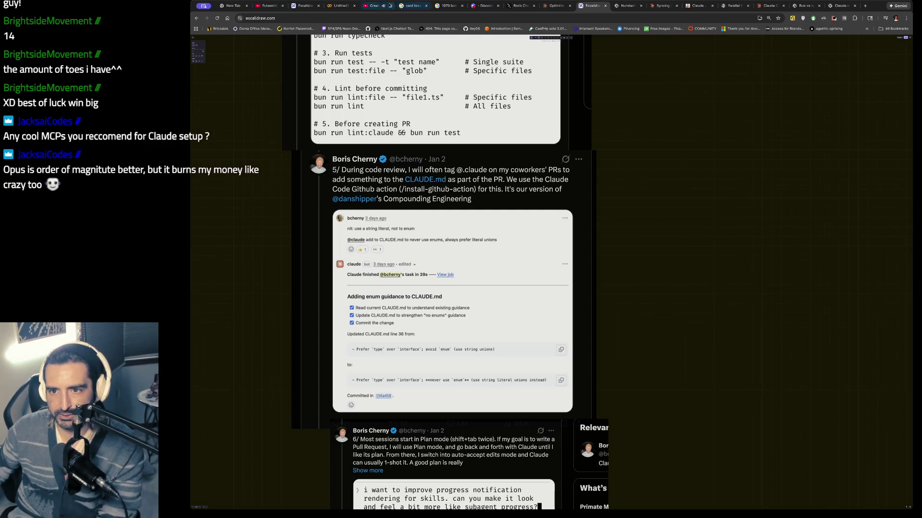
left_click(374, 6)
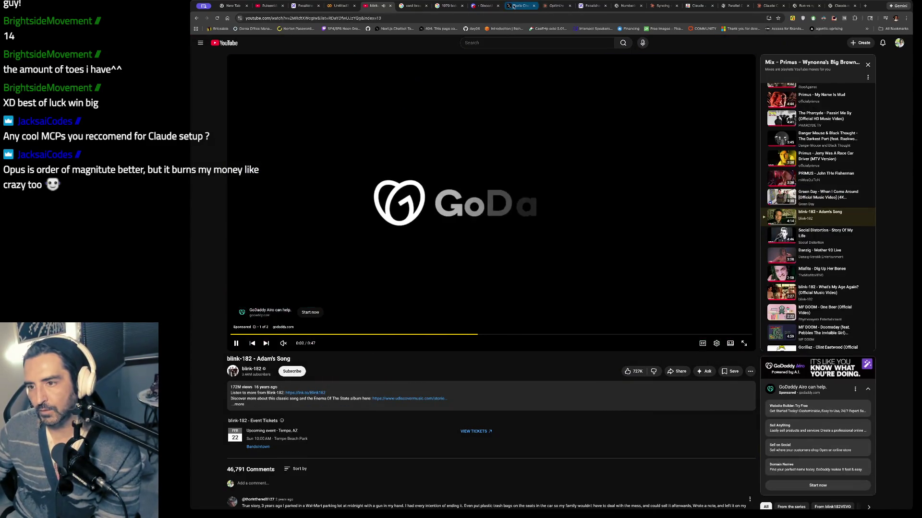
left_click(521, 5)
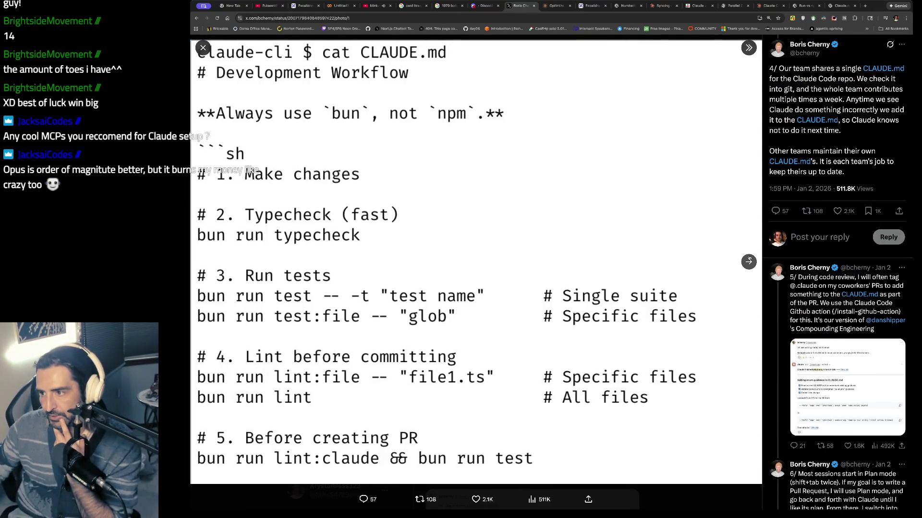
left_click(748, 261)
left_click_drag(836, 68, 858, 131)
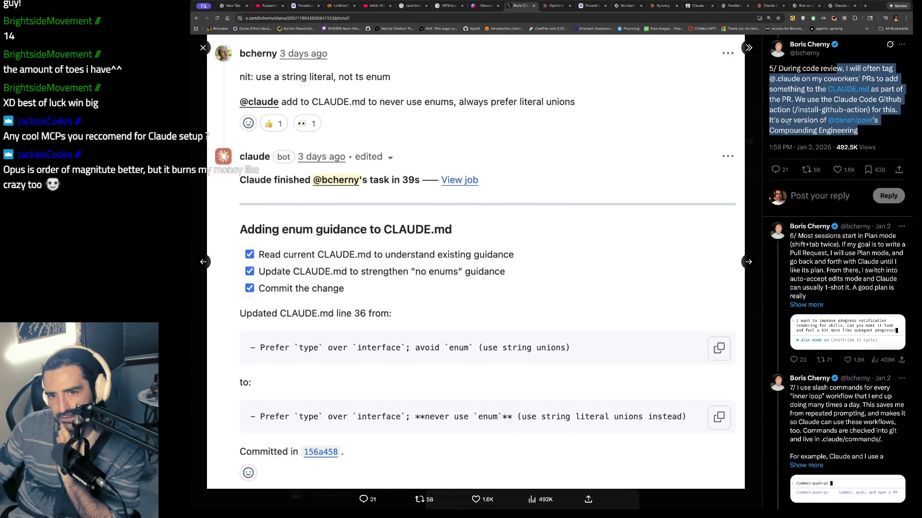
- Skip the YouTube ad and unmute the video, then return to X and the Excalidraw canvas
left_click(375, 5)
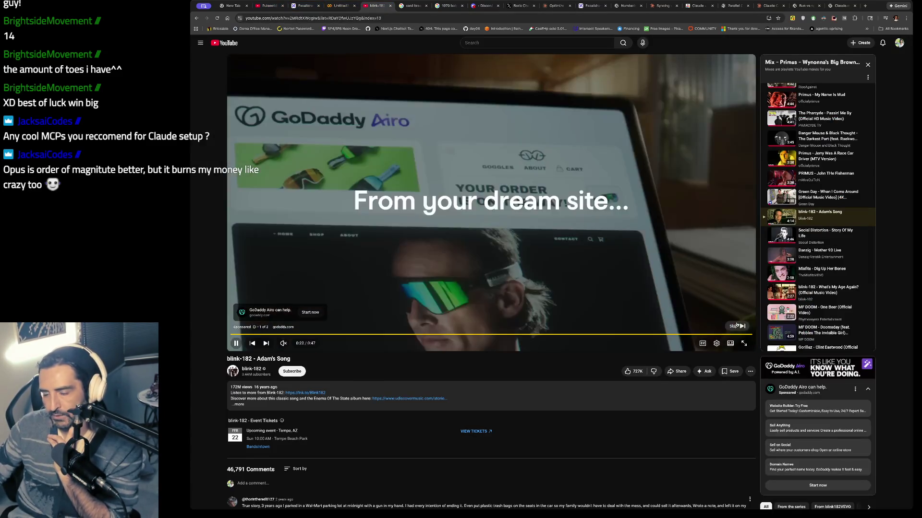
left_click(734, 326)
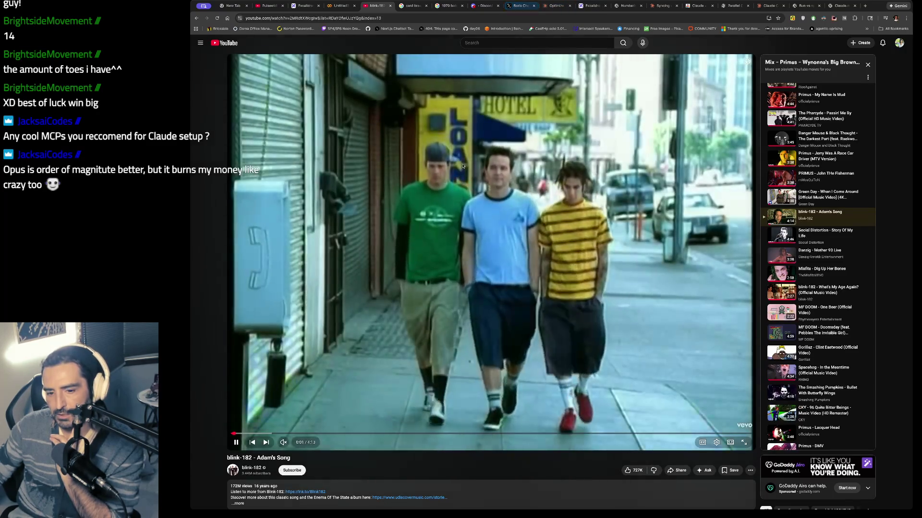
left_click(283, 443)
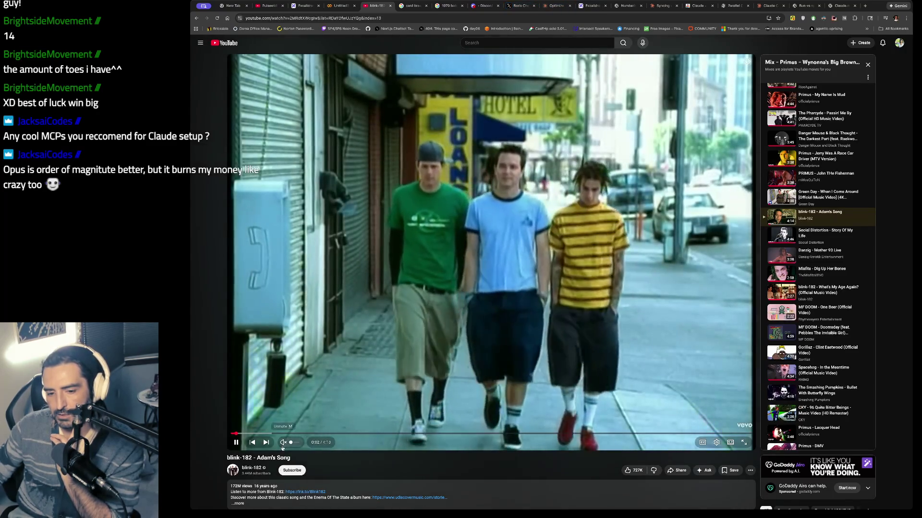
left_click(521, 5)
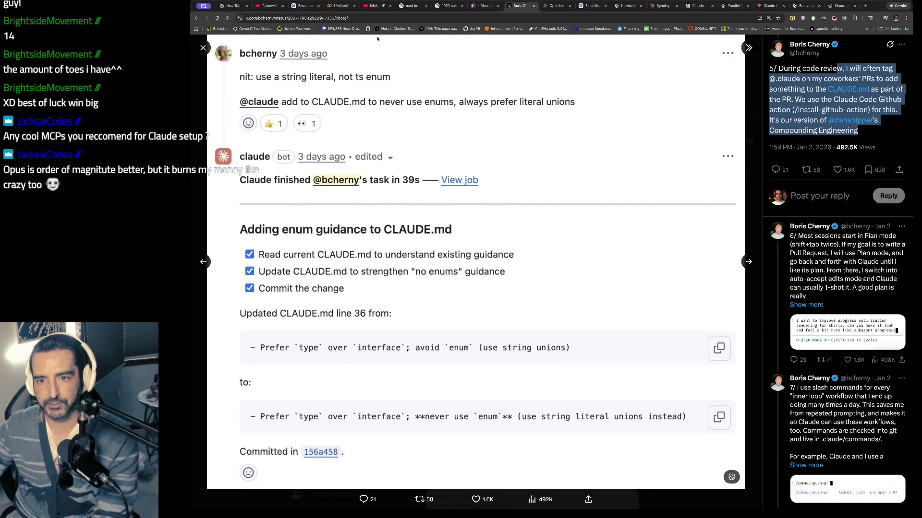
left_click(305, 5)
scroll(364, 80, "up", 15)
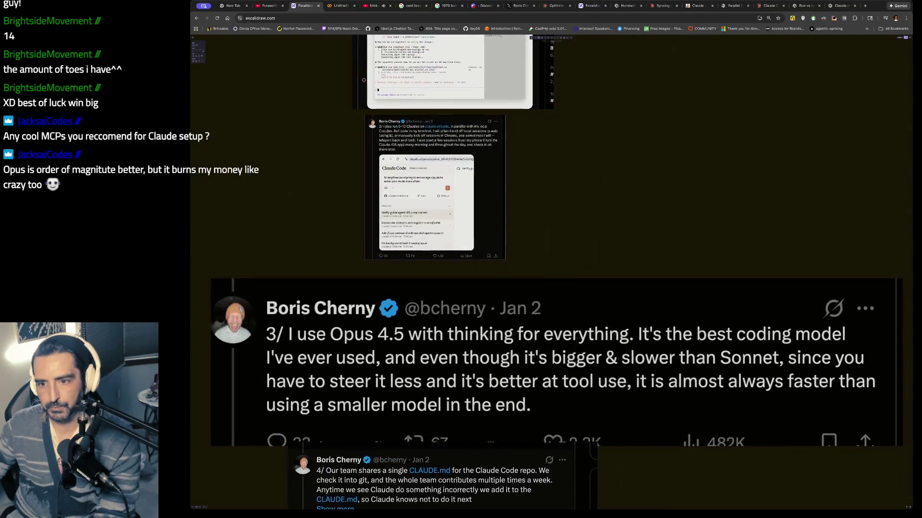
- Scroll the Excalidraw notes to the project calendar, then bring up the Claude Code terminal configuration docs
scroll(363, 80, "up", 15)
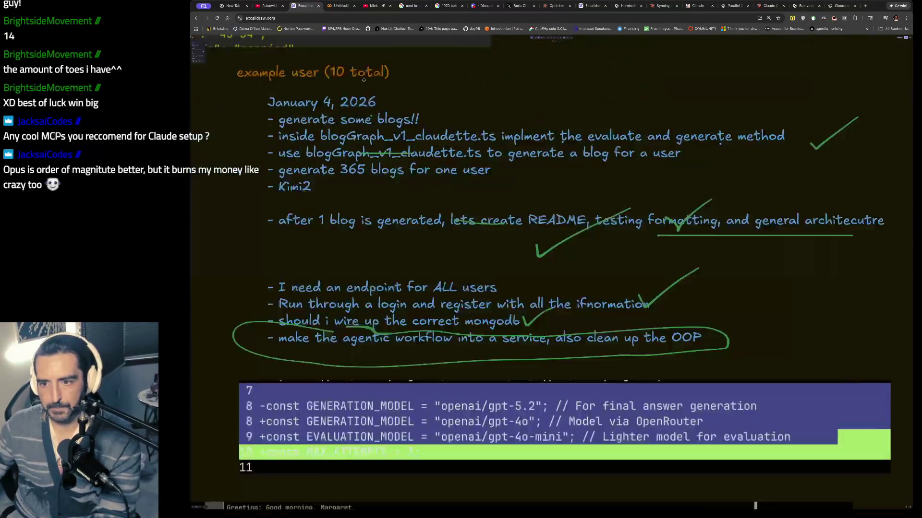
scroll(363, 80, "up", 15)
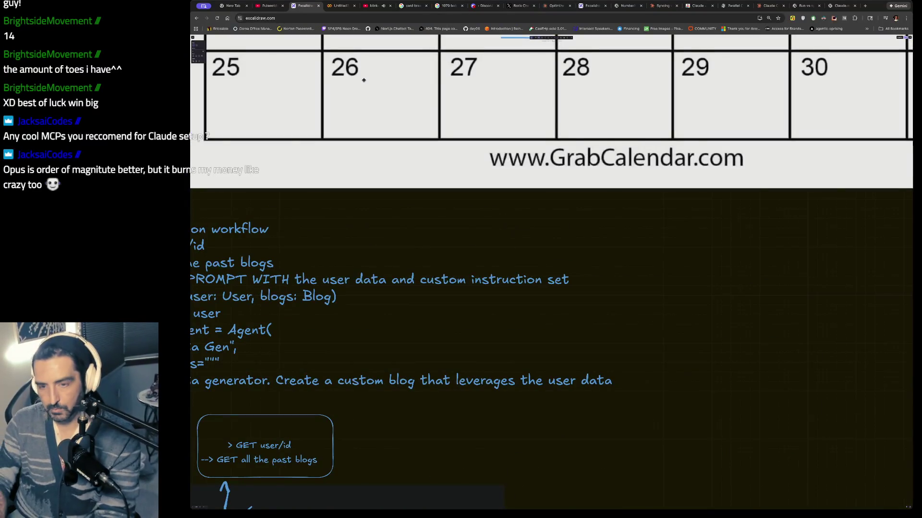
scroll(364, 80, "up", 10)
scroll(364, 80, "up", 2)
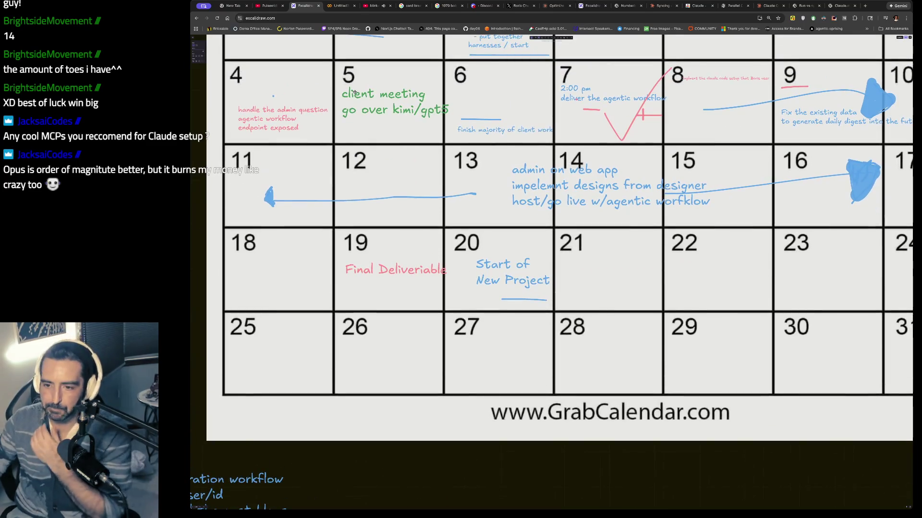
scroll(426, 204, "up", 2)
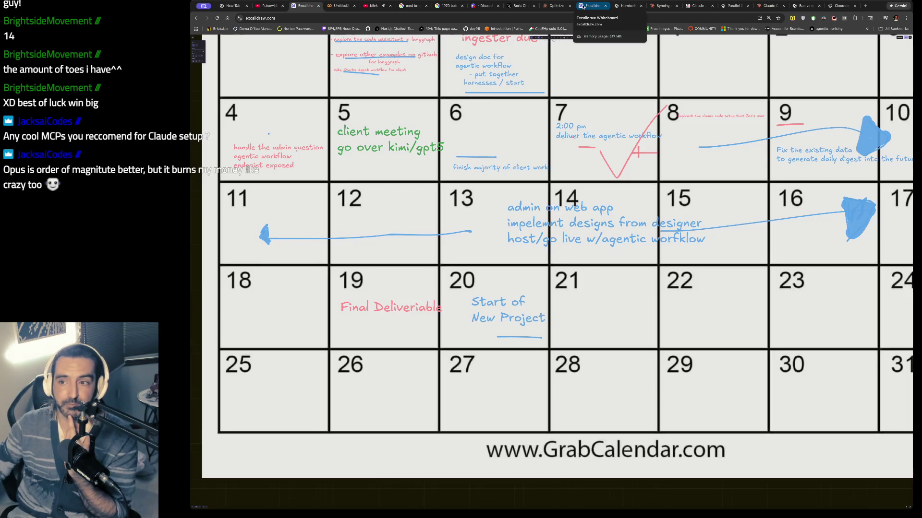
left_click(550, 9)
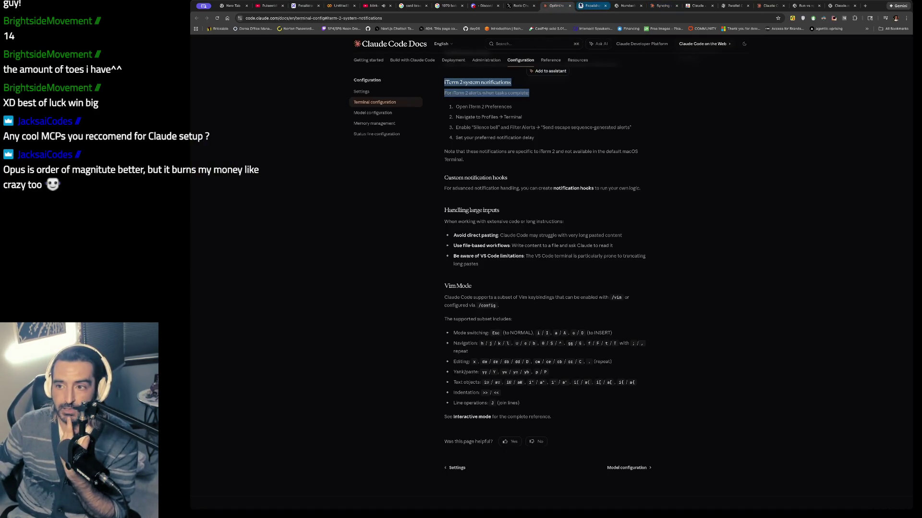
- Return to tweet 5's code-review image on X and highlight its text through the posting date
left_click(516, 5)
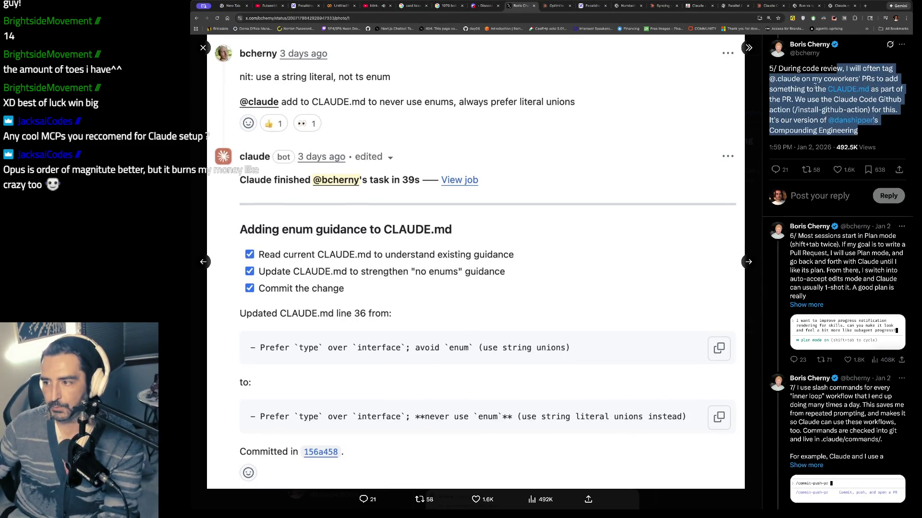
left_click_drag(819, 68, 814, 147)
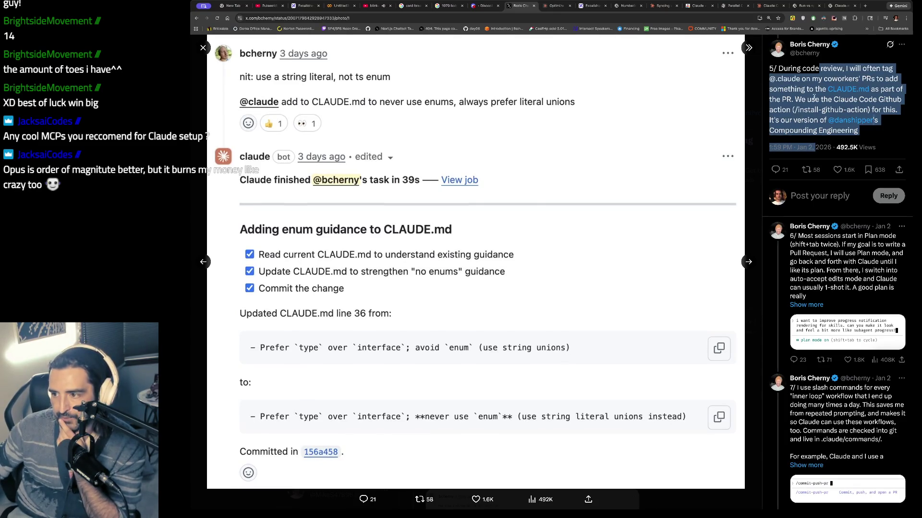
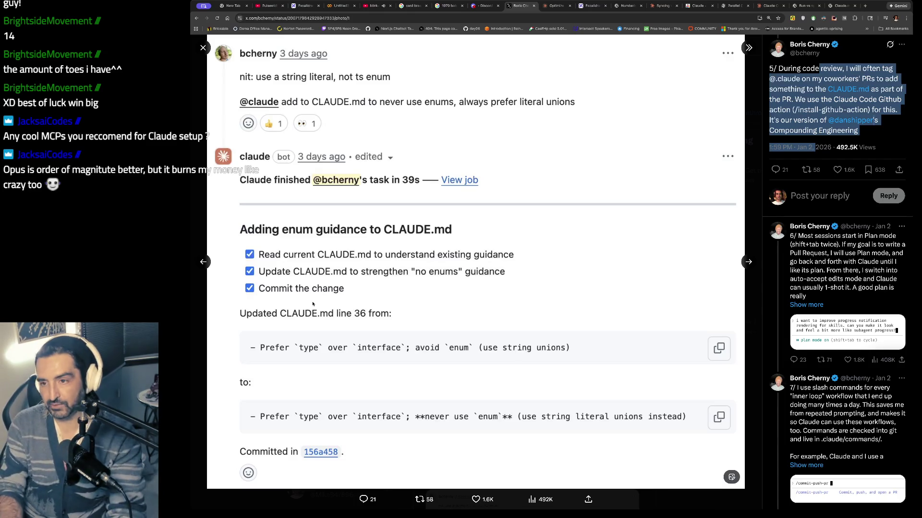
- Open chatgpt.com in a new browser tab and begin typing a prompt
key("ctrl+t")
type("chatgpt.com")
key("Return")
type("cla")
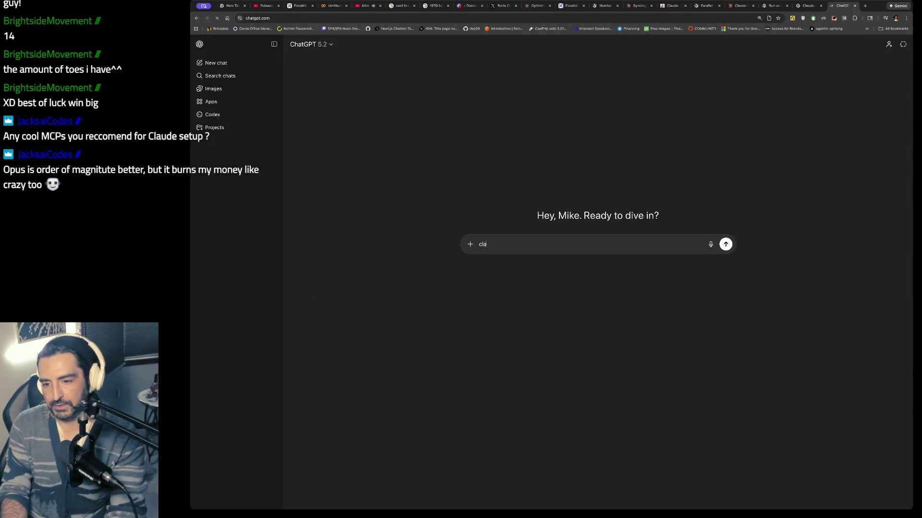
type("lk to me about cl")
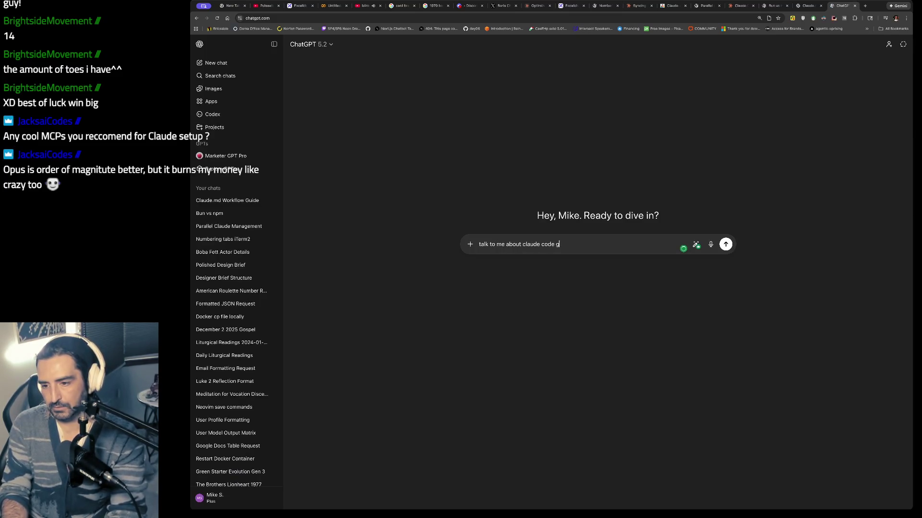
type("on")
- Send ChatGPT the question 'talk to me about claude code github action'
key("Return")
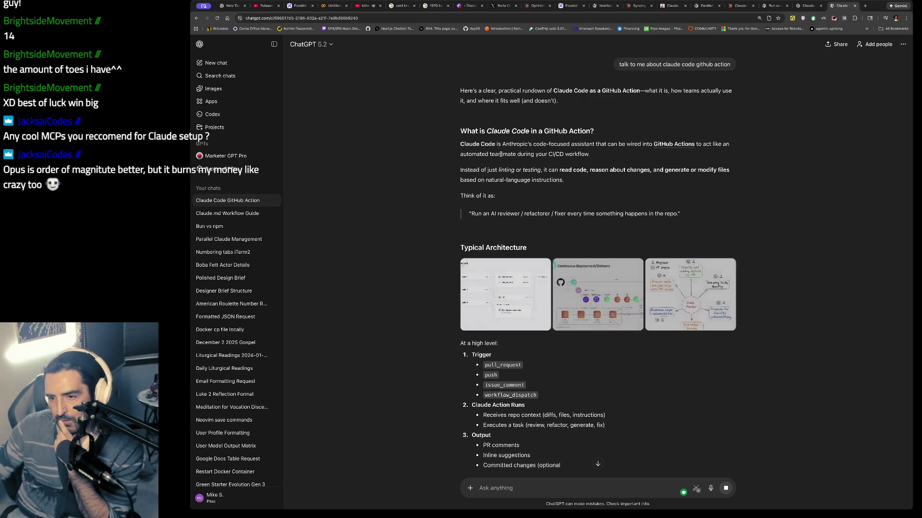
scroll(503, 150, "down", 1)
left_click_drag(476, 123, 470, 150)
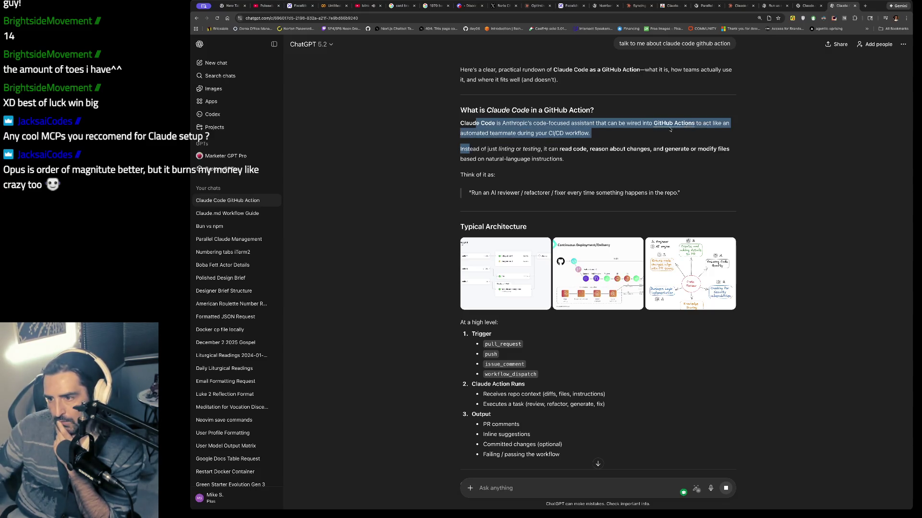
scroll(511, 148, "down", 1)
left_click_drag(488, 134, 503, 145)
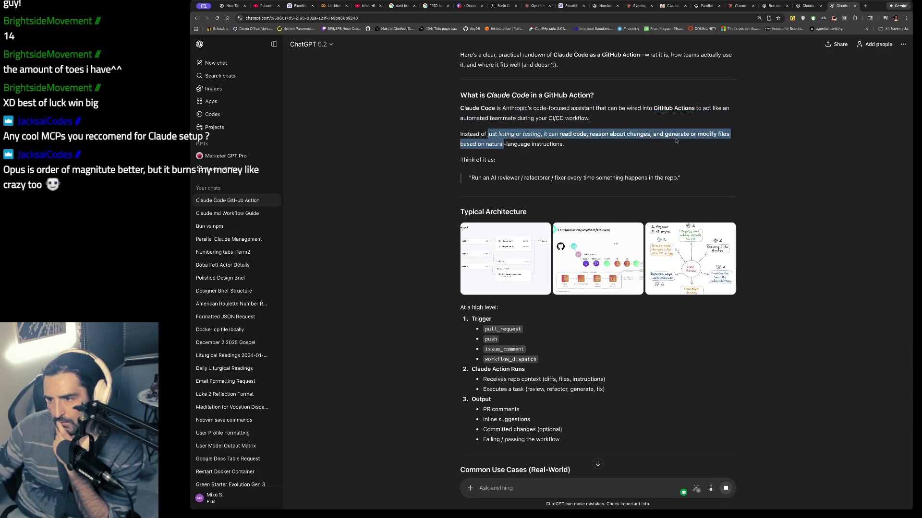
scroll(641, 142, "down", 1)
left_click_drag(680, 158, 478, 158)
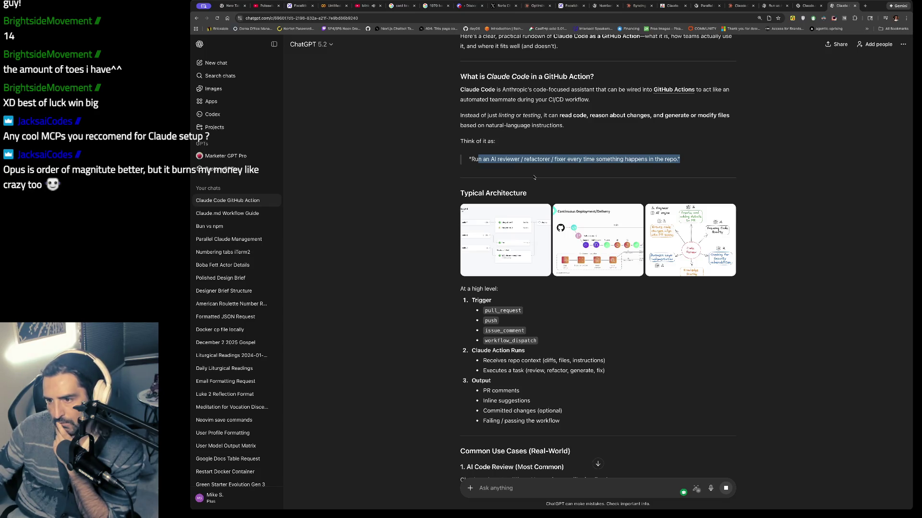
scroll(535, 177, "down", 4)
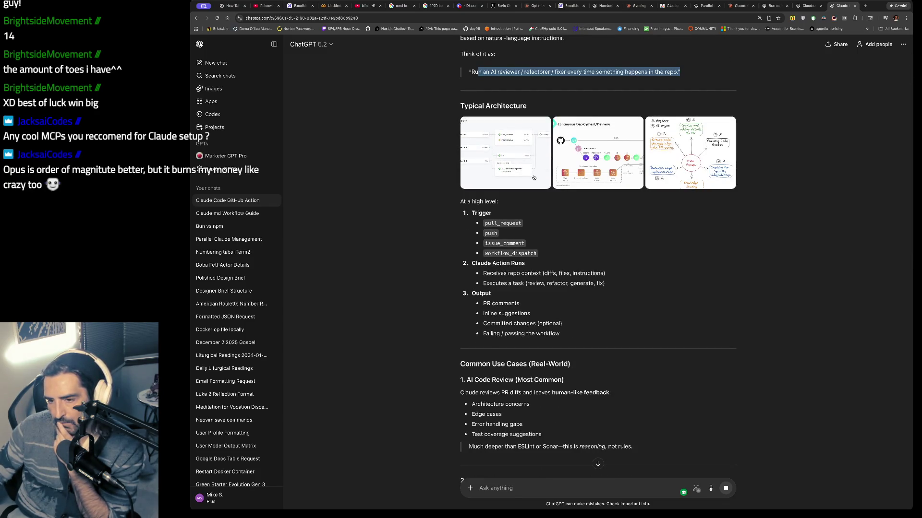
scroll(534, 177, "down", 3)
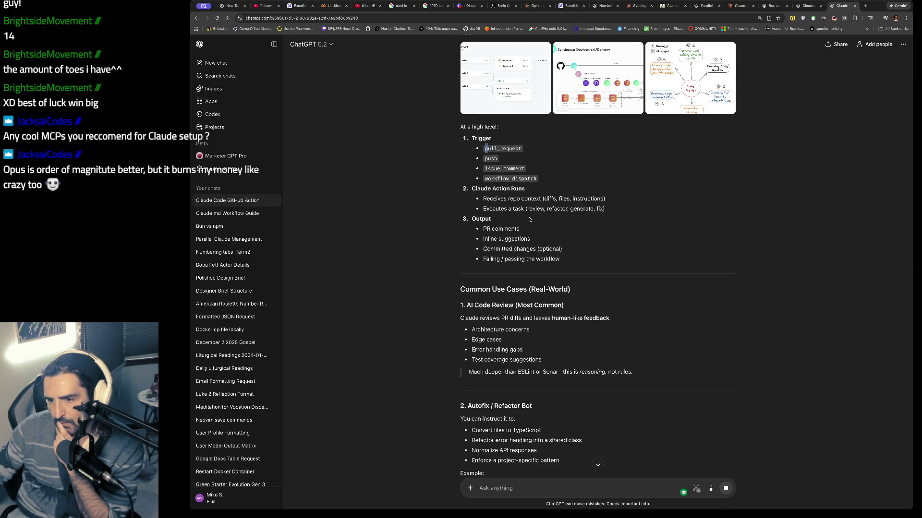
scroll(530, 220, "down", 1)
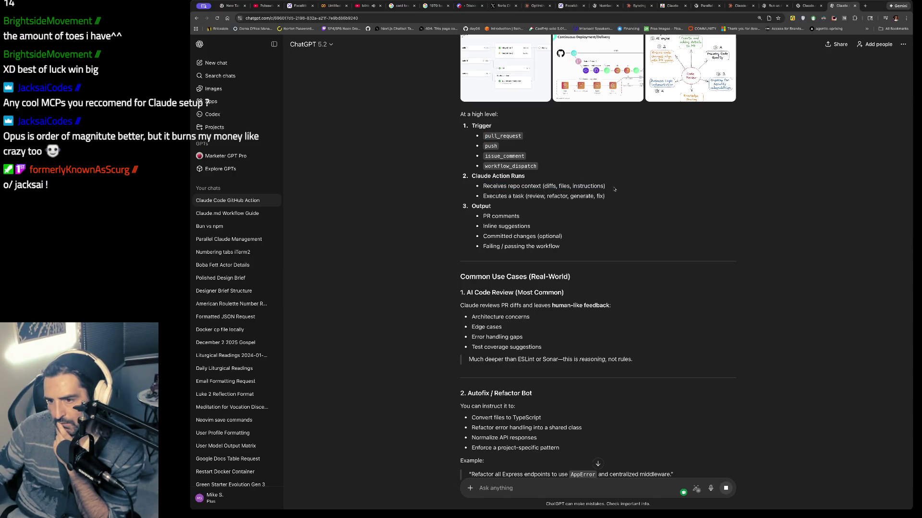
scroll(615, 189, "down", 4)
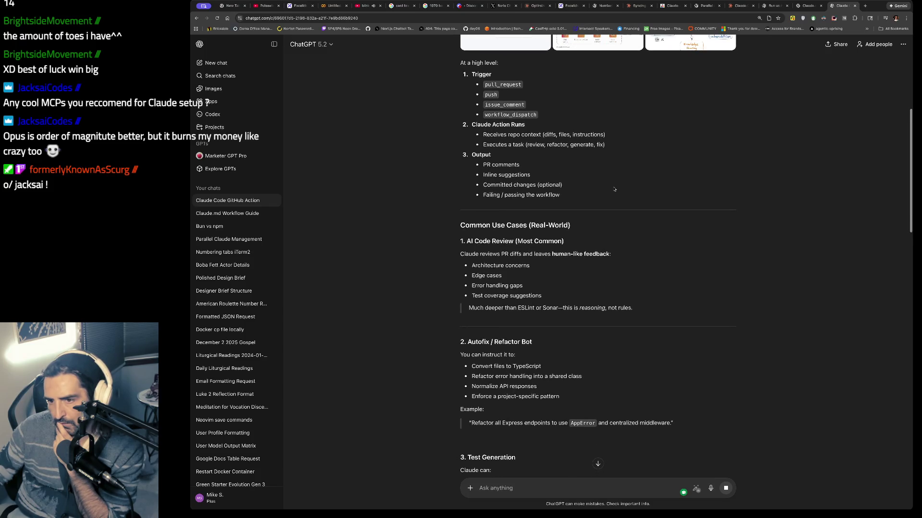
scroll(614, 189, "down", 2)
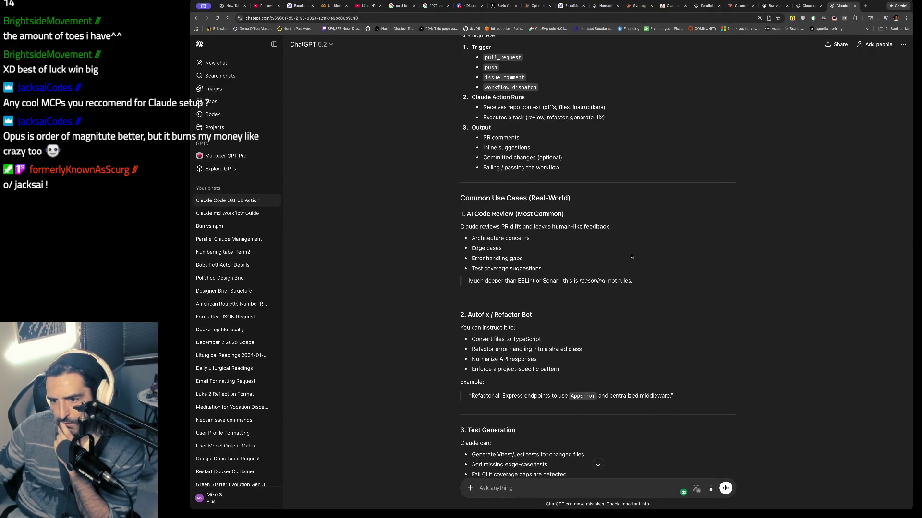
scroll(633, 257, "down", 2)
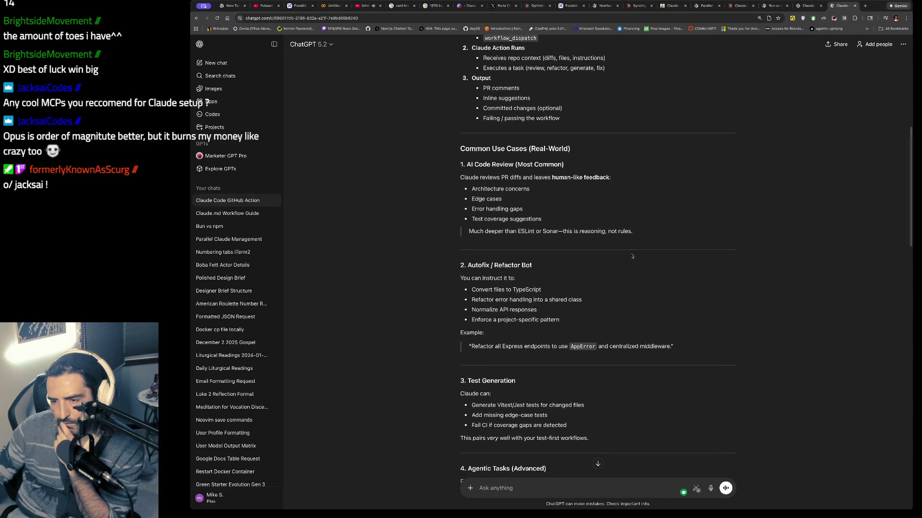
scroll(632, 256, "down", 1)
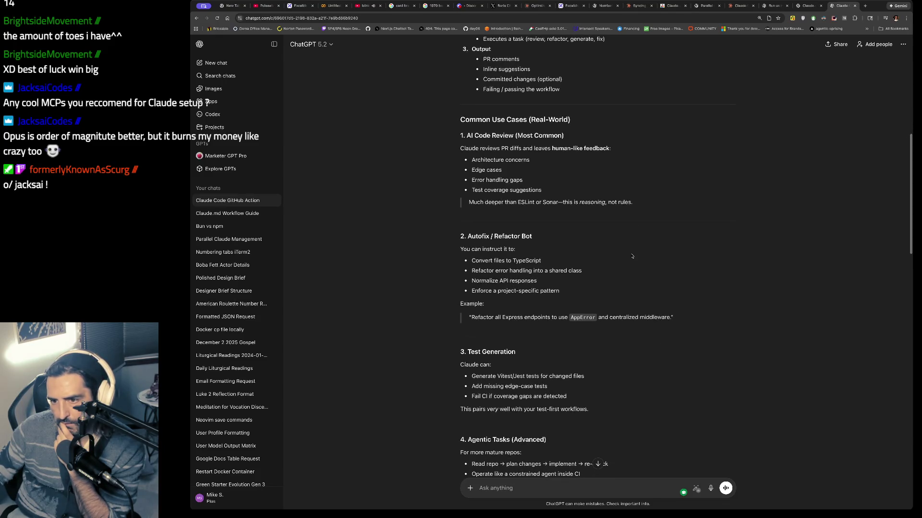
scroll(633, 256, "down", 1)
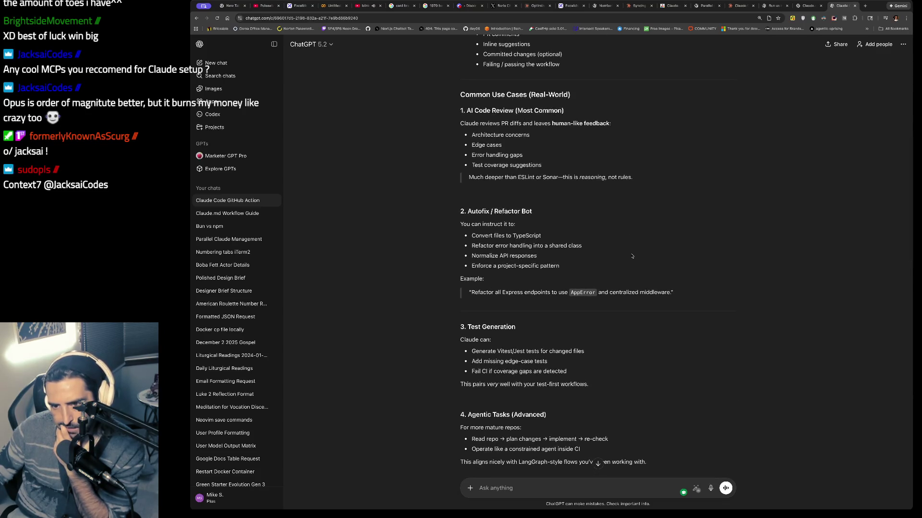
scroll(632, 256, "down", 1)
scroll(632, 256, "down", 4)
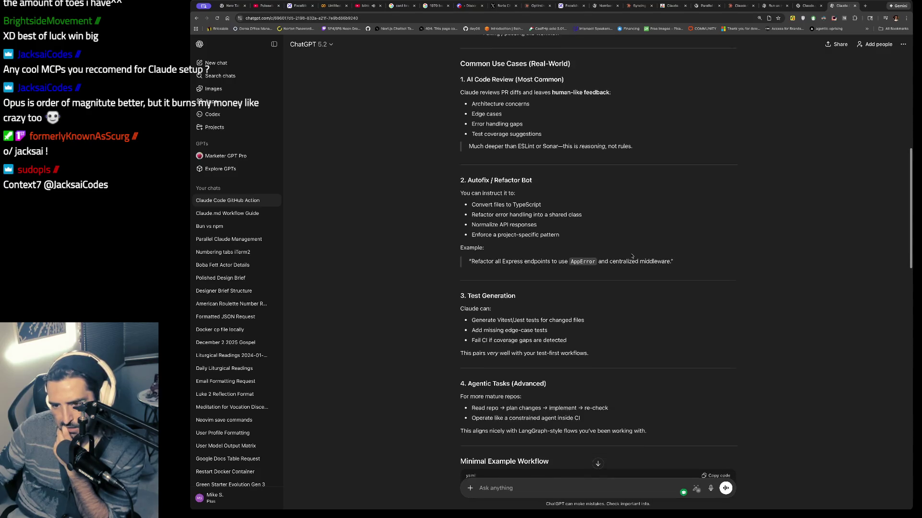
scroll(632, 256, "down", 4)
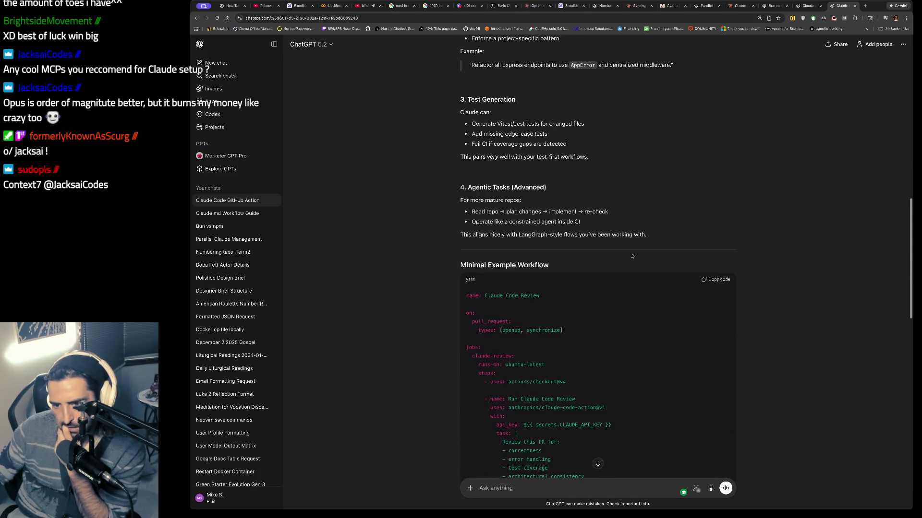
left_click_drag(497, 123, 592, 126)
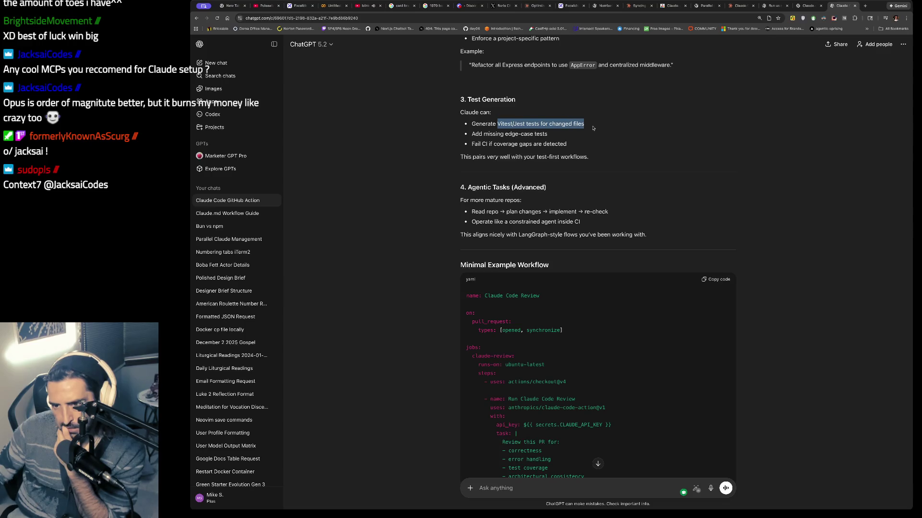
scroll(552, 197, "down", 4)
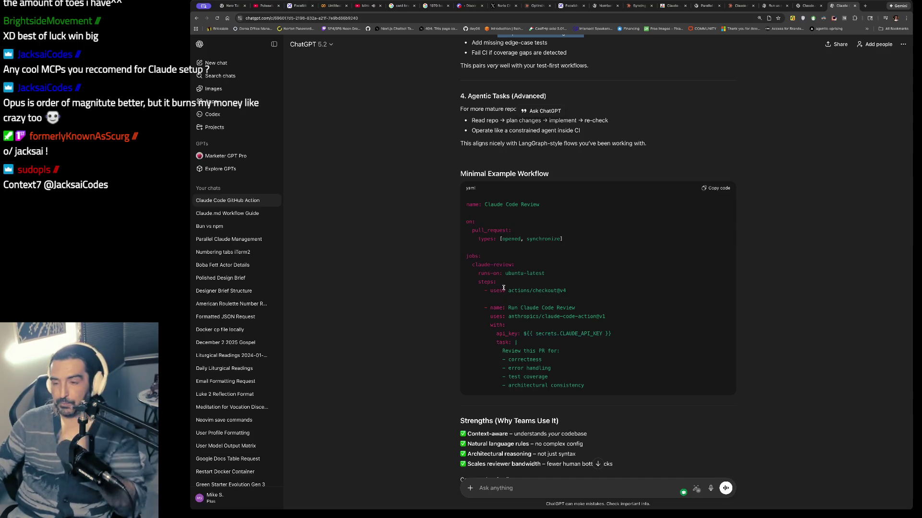
scroll(503, 288, "down", 5)
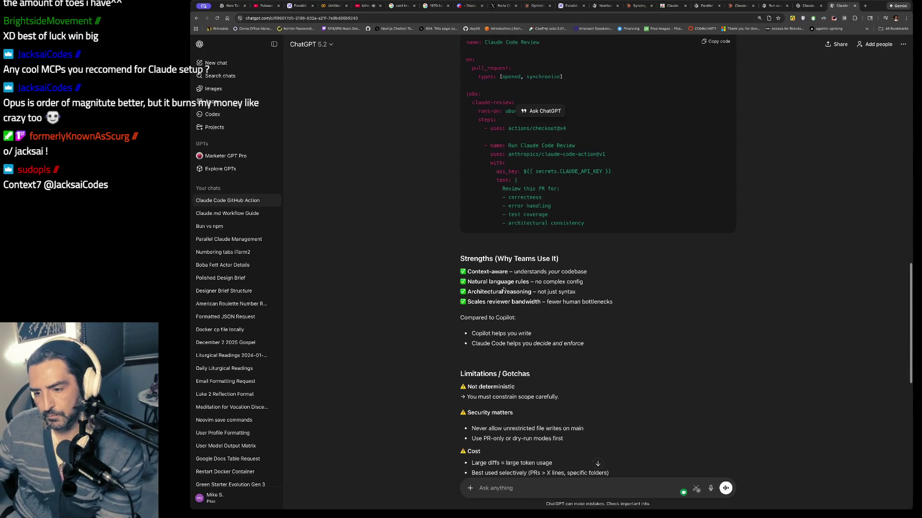
left_click_drag(513, 272, 513, 282)
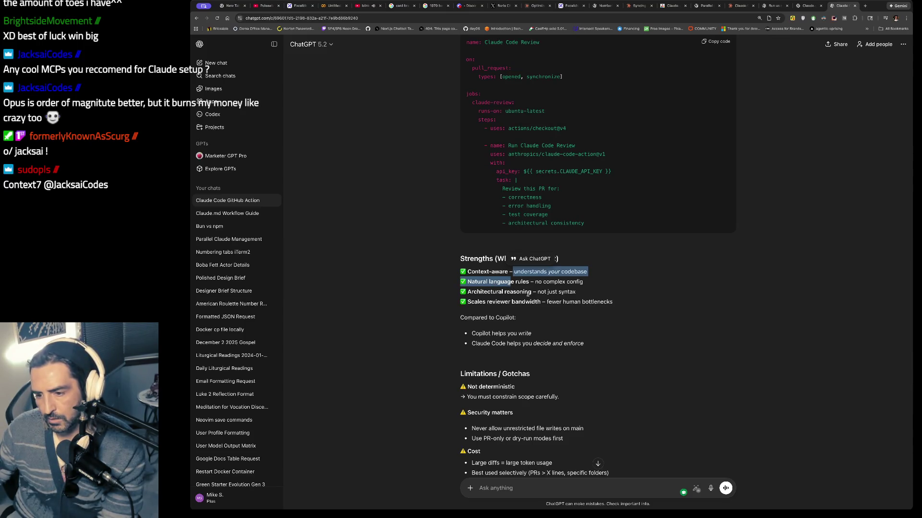
scroll(503, 302, "down", 5)
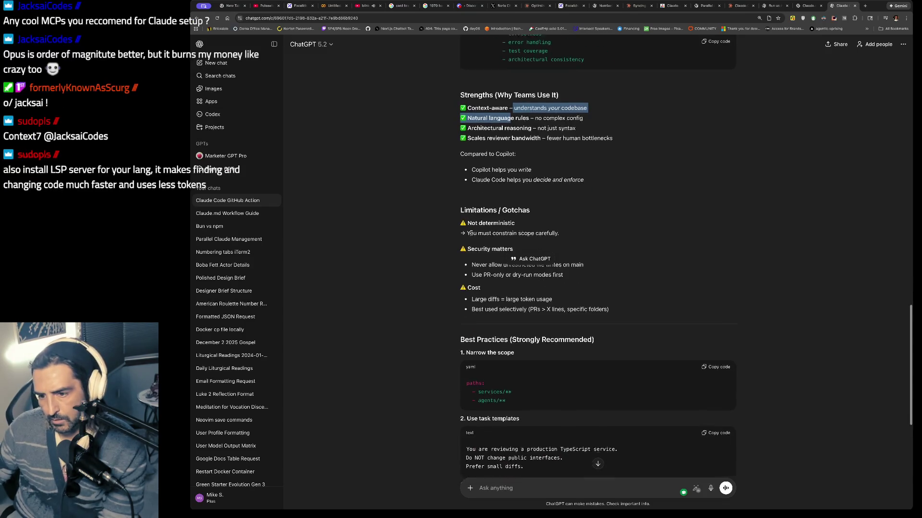
mouse_move(460, 210)
left_mouse_down()
mouse_move(458, 221)
mouse_move(481, 236)
mouse_move(449, 257)
left_mouse_up()
scroll(449, 258, "down", 2)
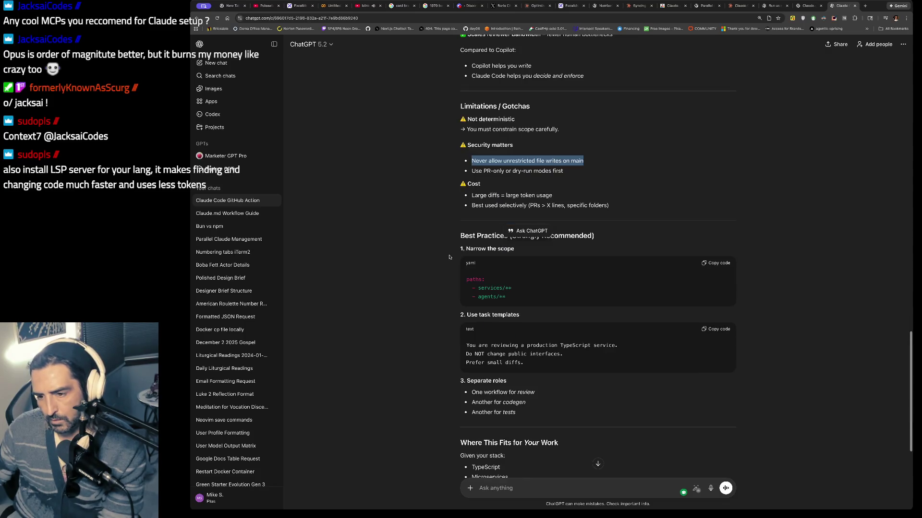
scroll(454, 279, "up", 1)
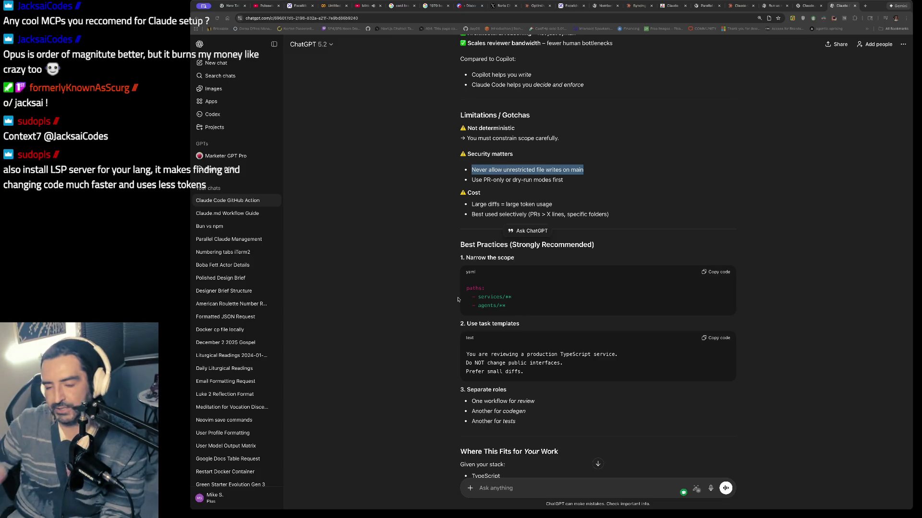
scroll(613, 257, "down", 5)
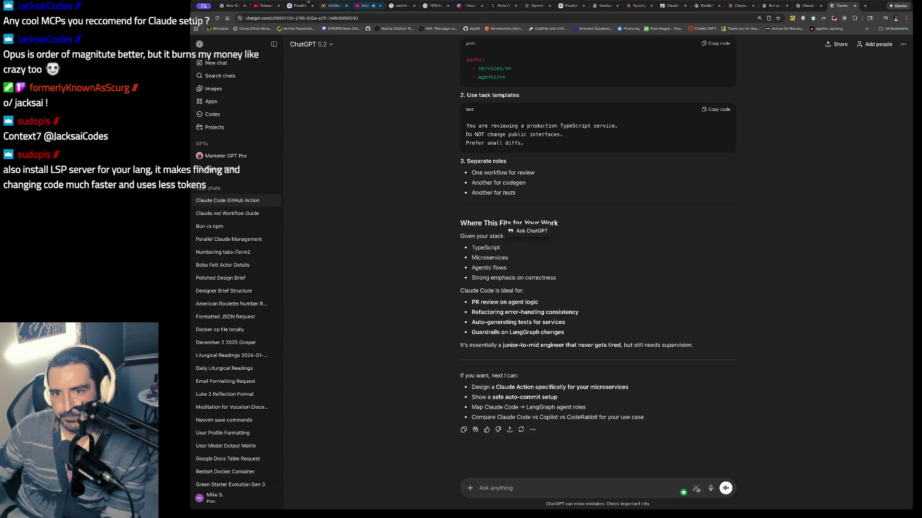
left_click(331, 6)
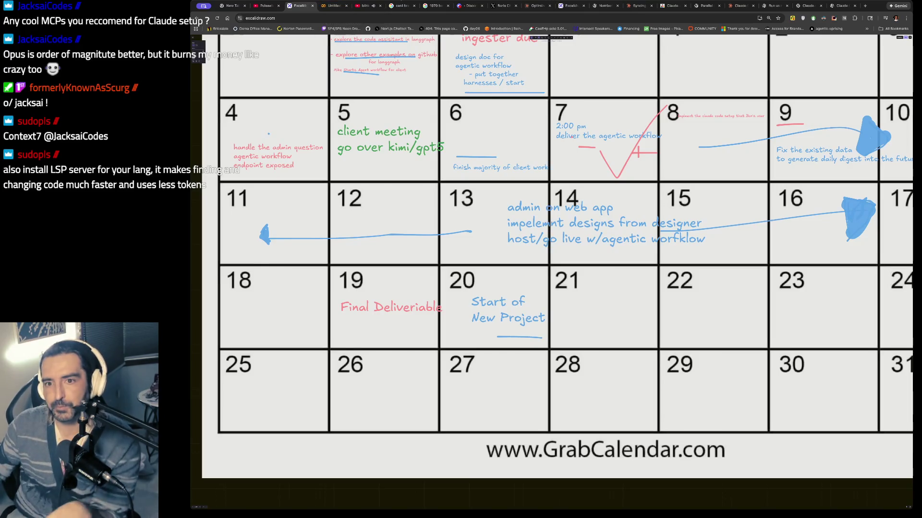
left_click(572, 6)
scroll(352, 258, "down", 15)
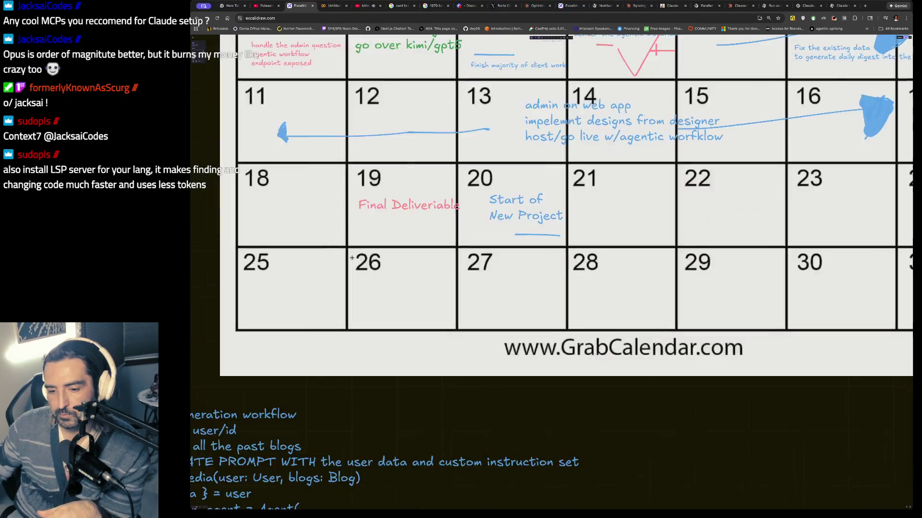
scroll(352, 257, "down", 20)
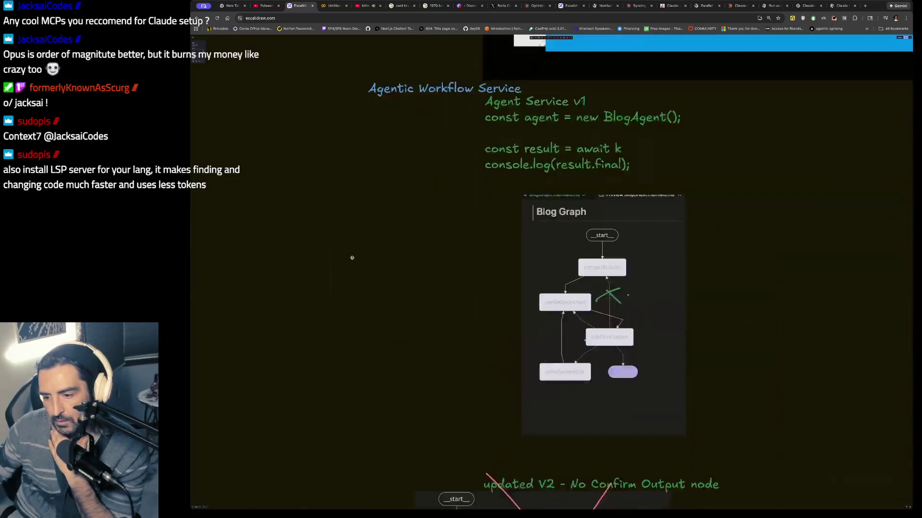
scroll(352, 258, "down", 20)
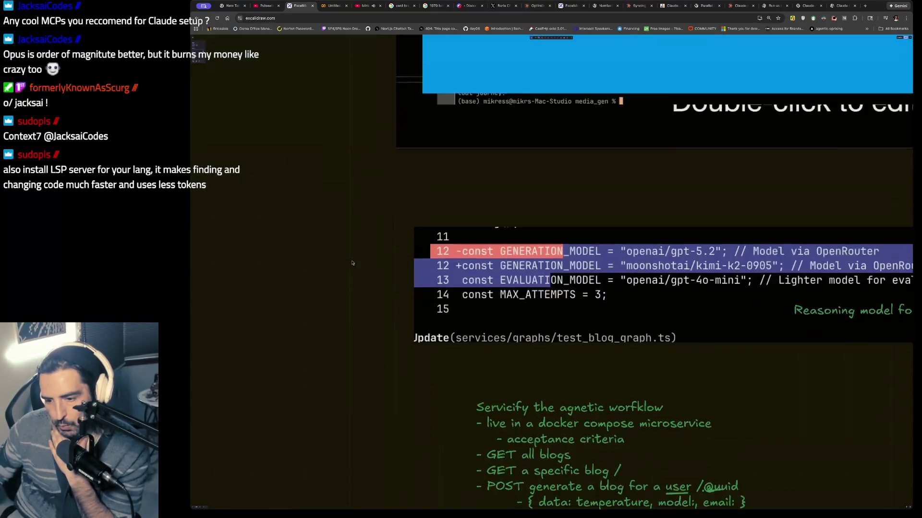
scroll(351, 260, "down", 20)
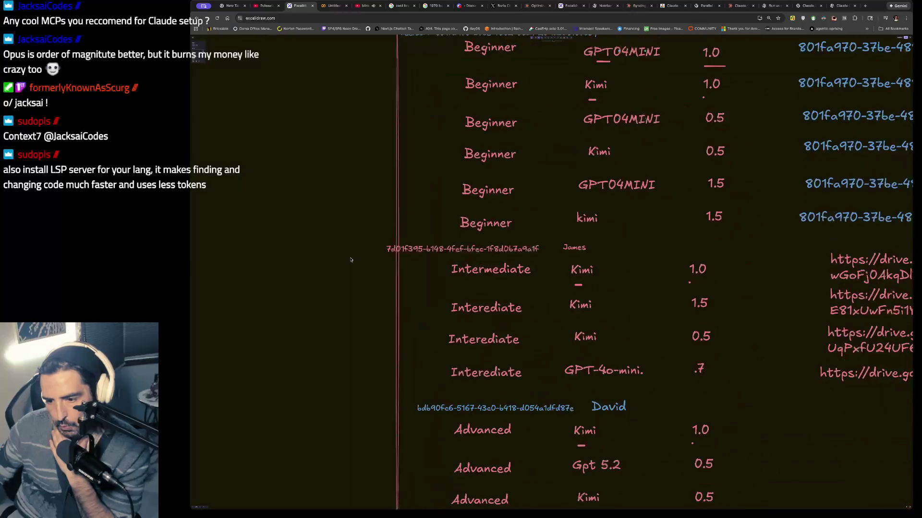
scroll(351, 260, "down", 20)
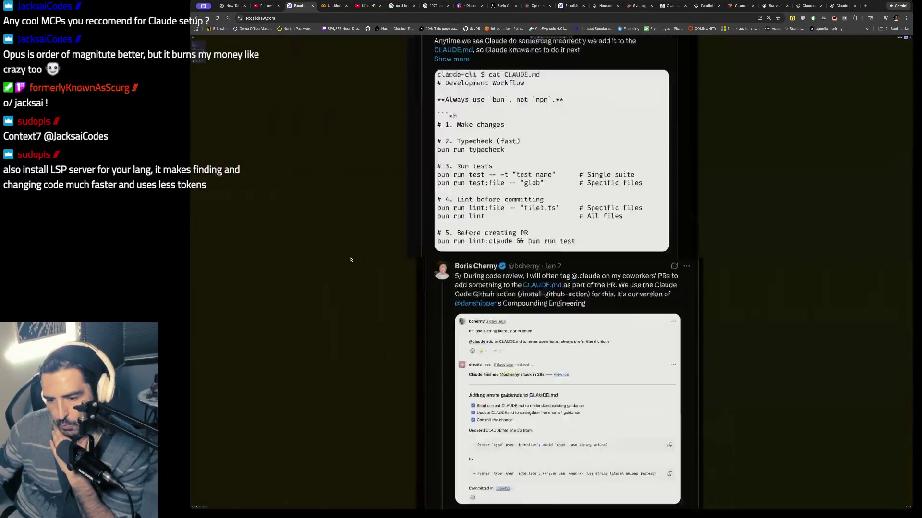
scroll(351, 260, "up", 5)
scroll(350, 257, "right", 2)
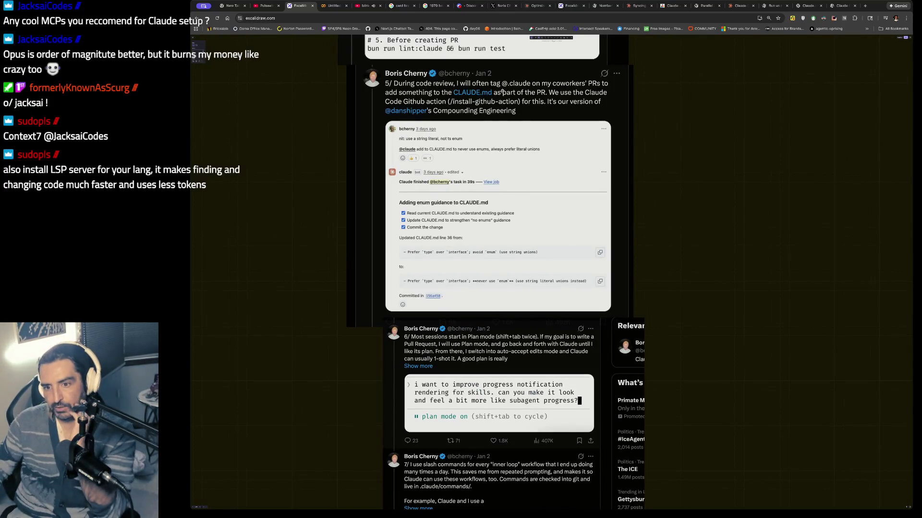
scroll(523, 122, "up", 2)
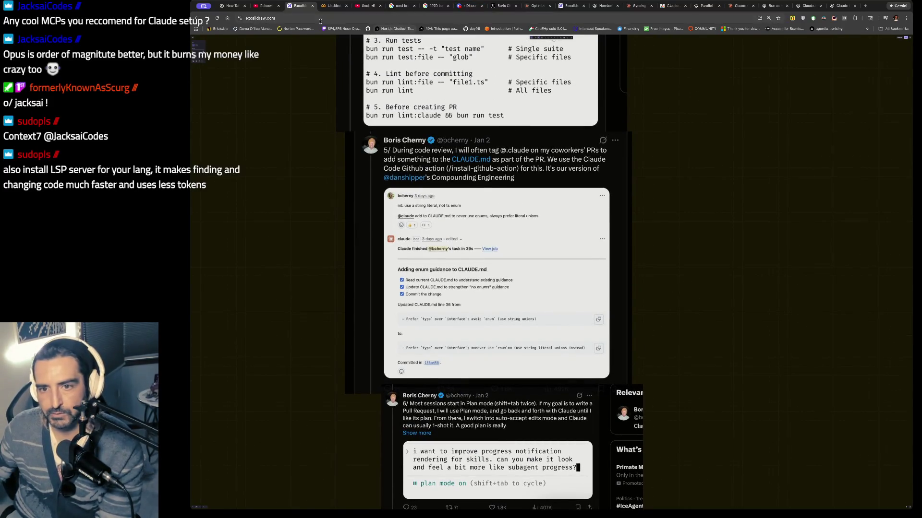
left_click(563, 39)
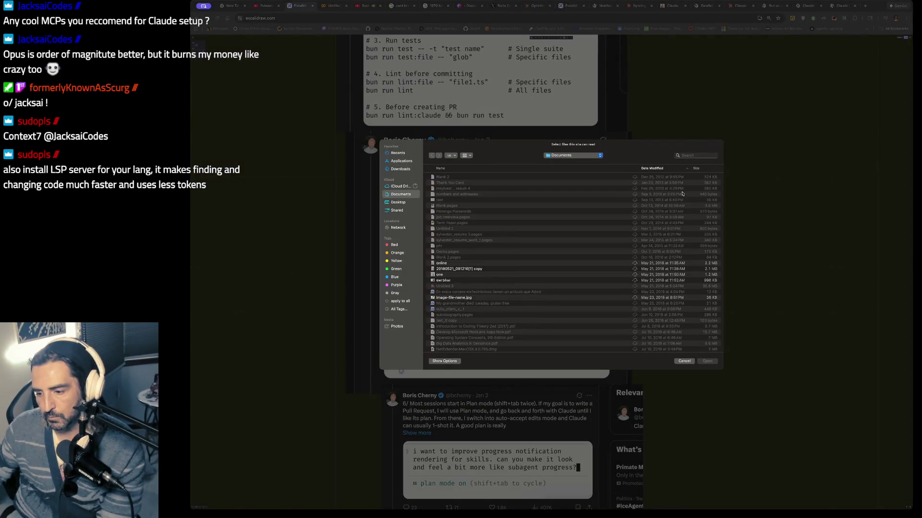
left_click(685, 362)
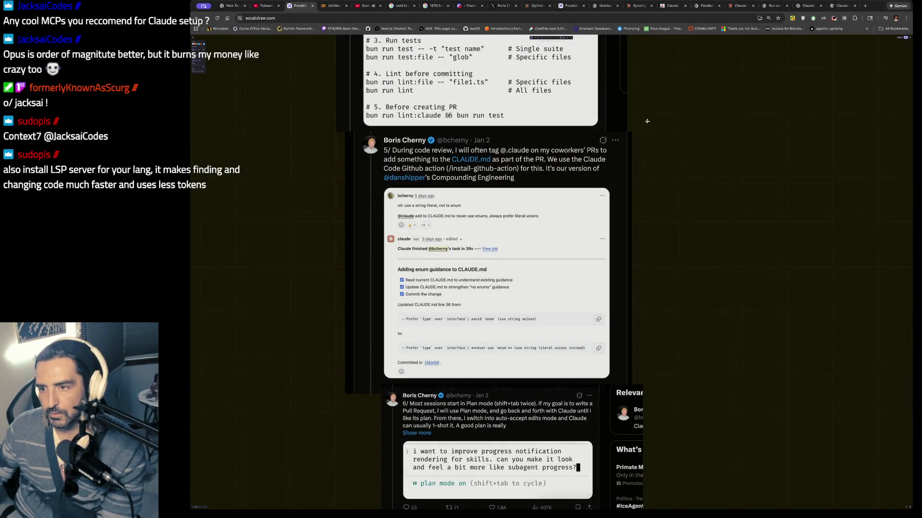
scroll(671, 135, "up", 4)
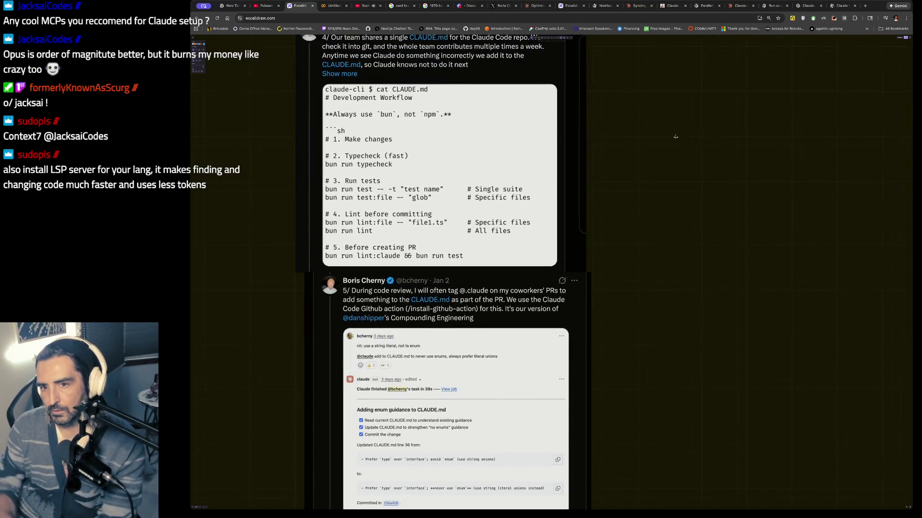
- Write the note '*check back with the generated claude.md' beside the tweets
type("*")
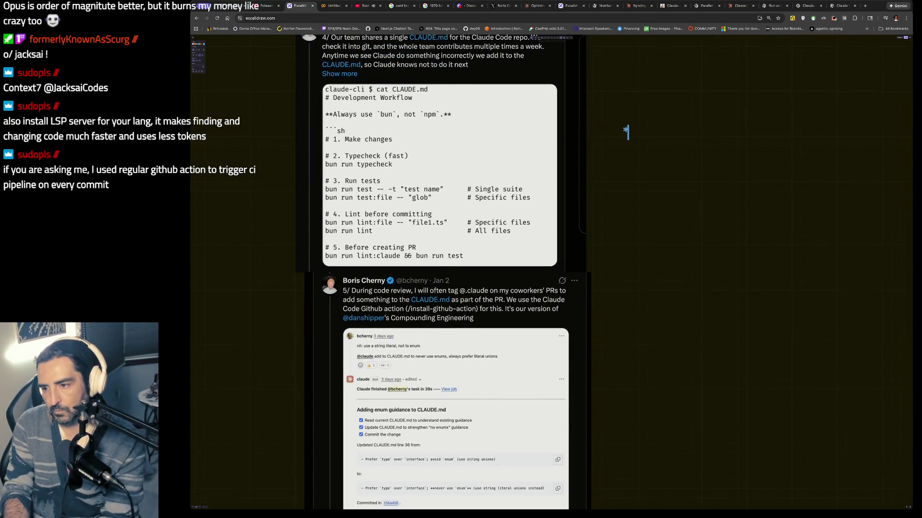
type("check back with tnotes")
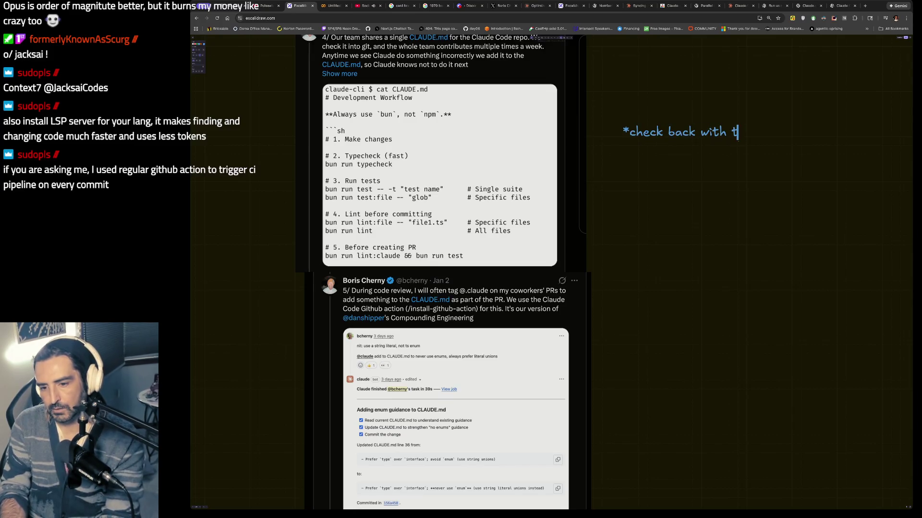
key("BackSpace")
key("BackSpace")
key("BackSpace")
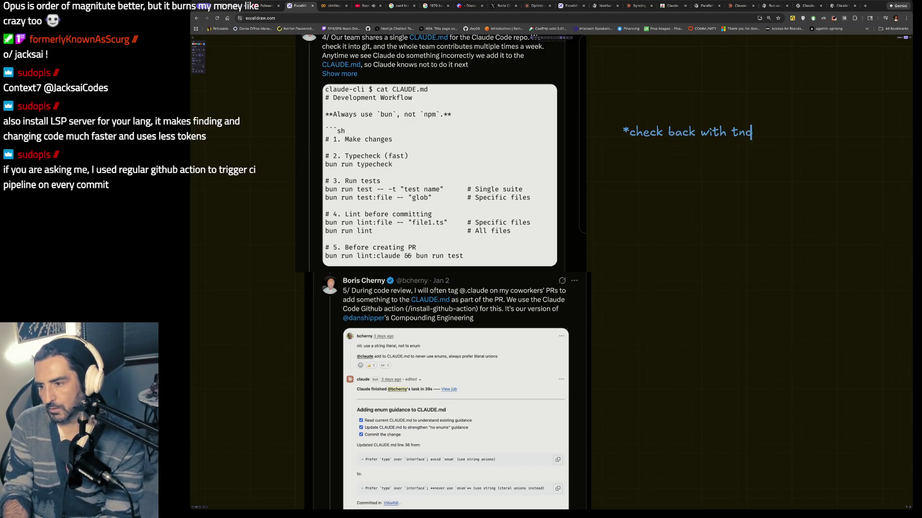
type("the geneated cld")
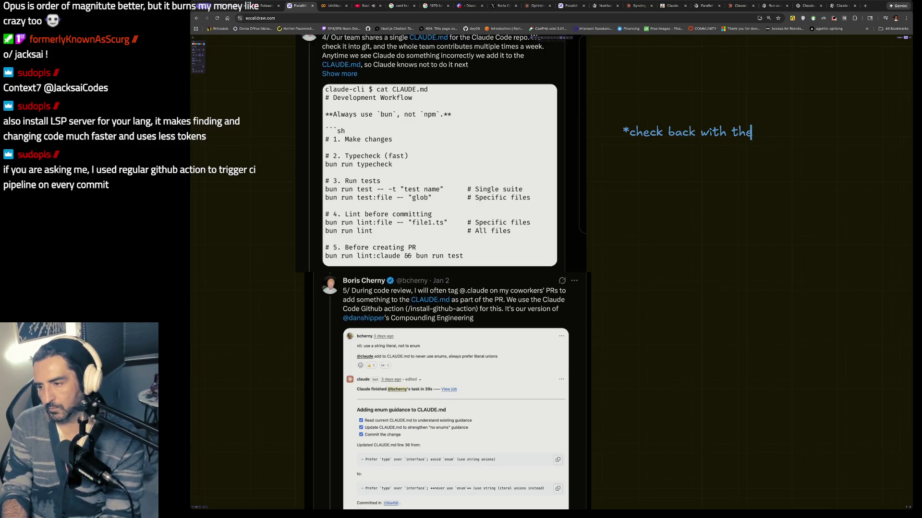
key("BackSpace")
key("BackSpace")
type("laude.md")
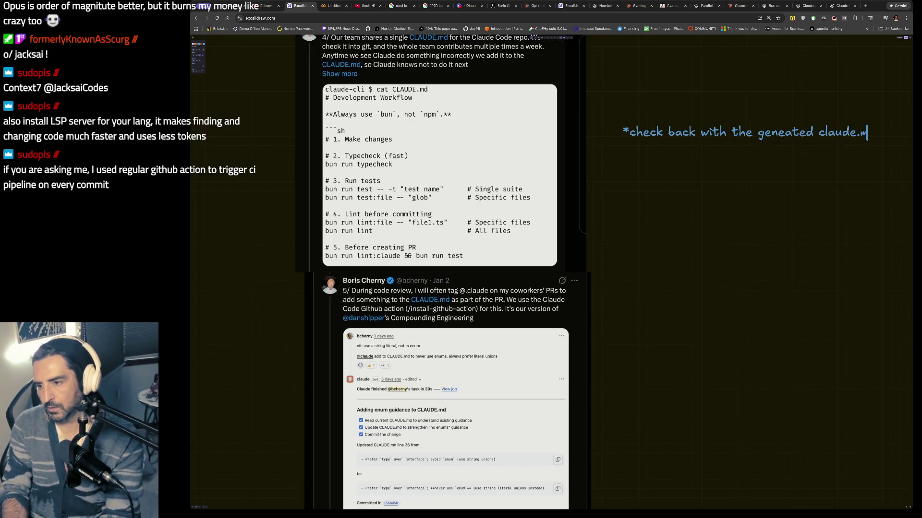
- Add a second note lower down: '*update the claude.md as needed during CR'
double_click(659, 394)
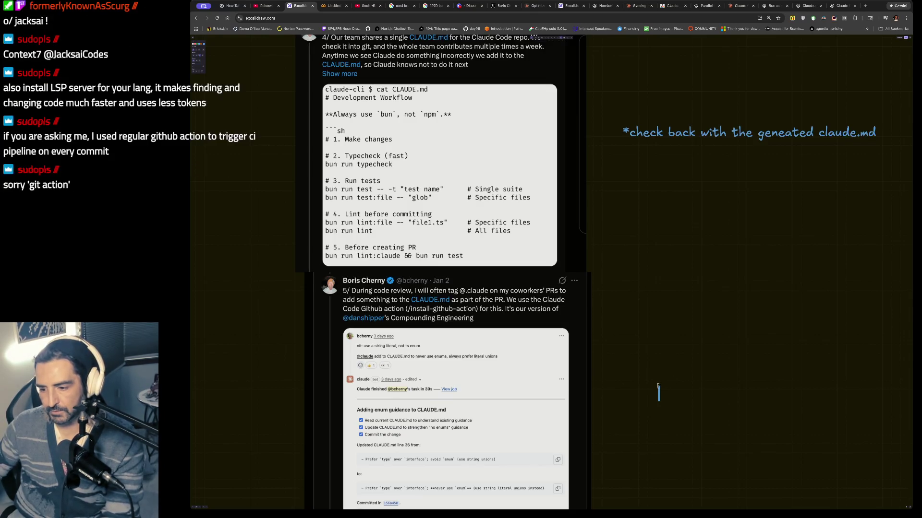
type("*")
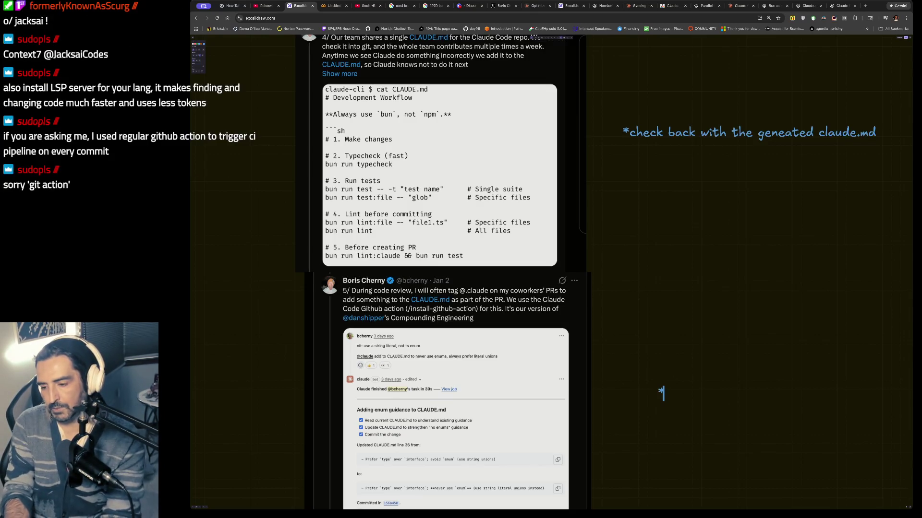
type("update the c")
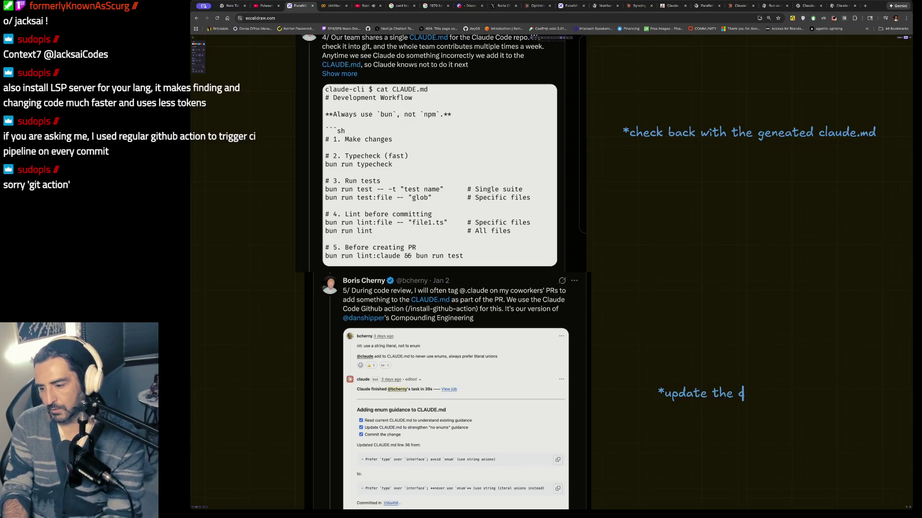
type("laude.md as needed dy")
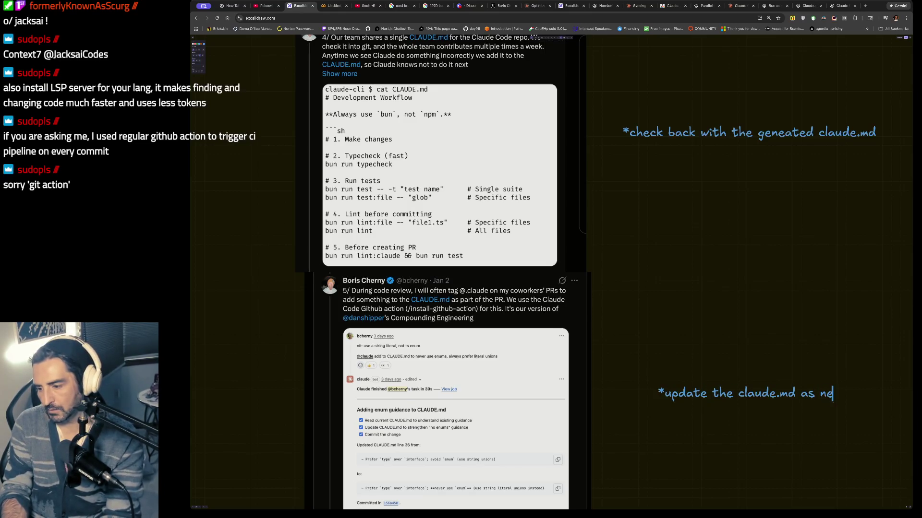
key("BackSpace")
type("urign CR.")
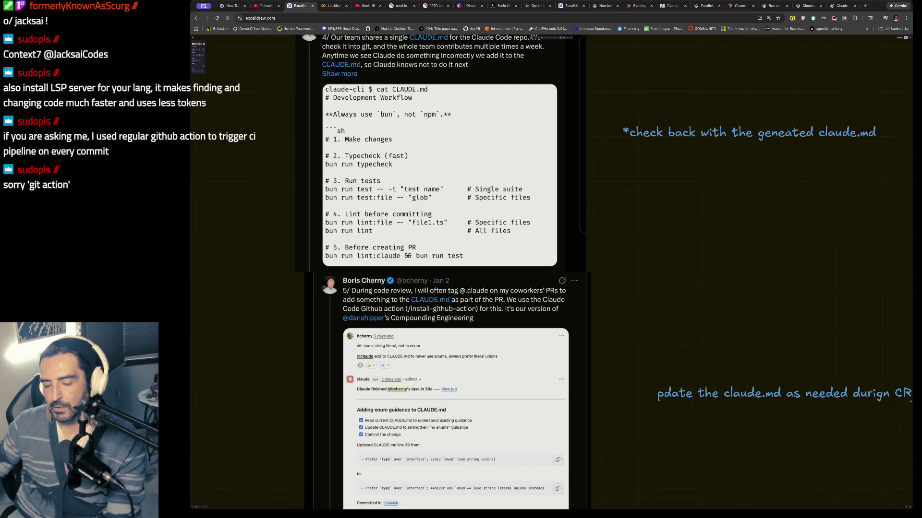
scroll(568, 364, "down", 7)
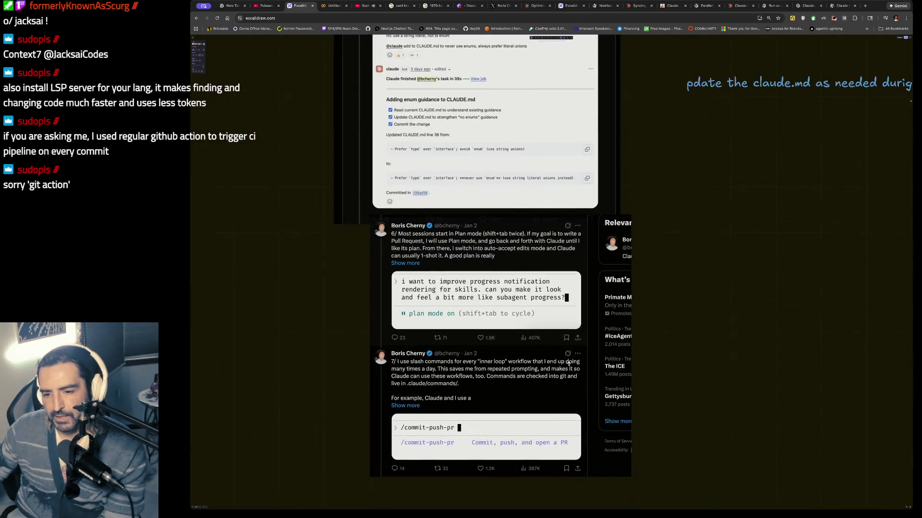
scroll(568, 365, "up", 1)
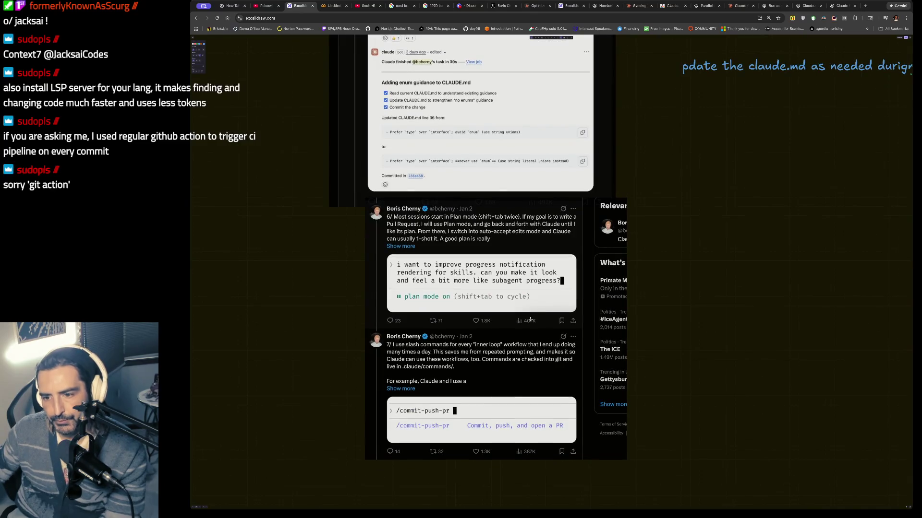
scroll(725, 152, "up", 2)
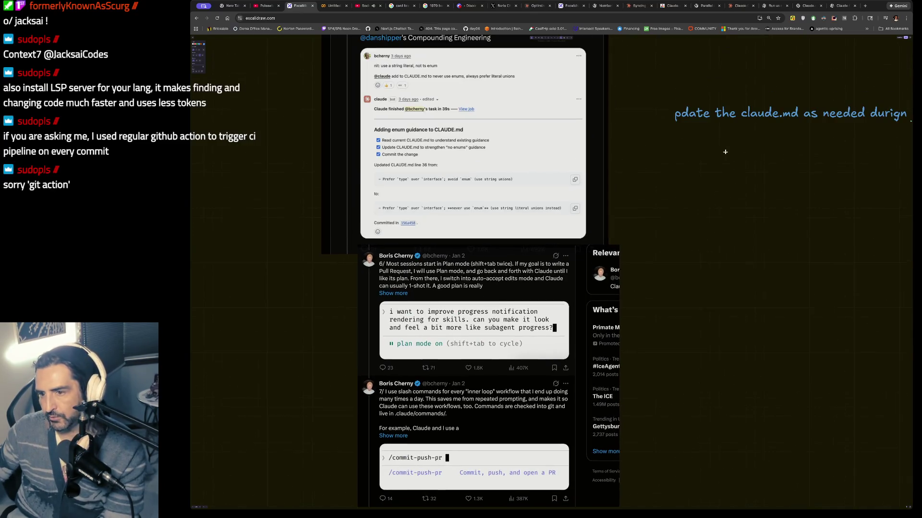
scroll(721, 130, "left", 1)
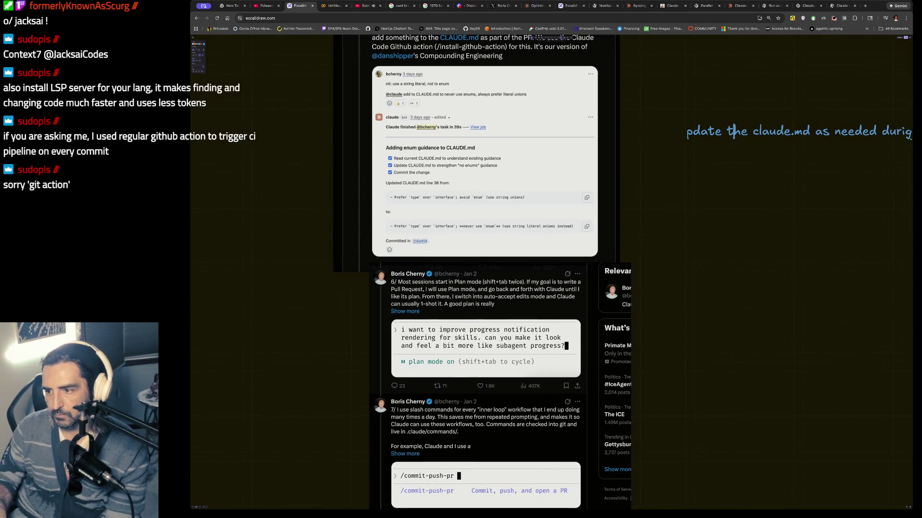
type("un CR")
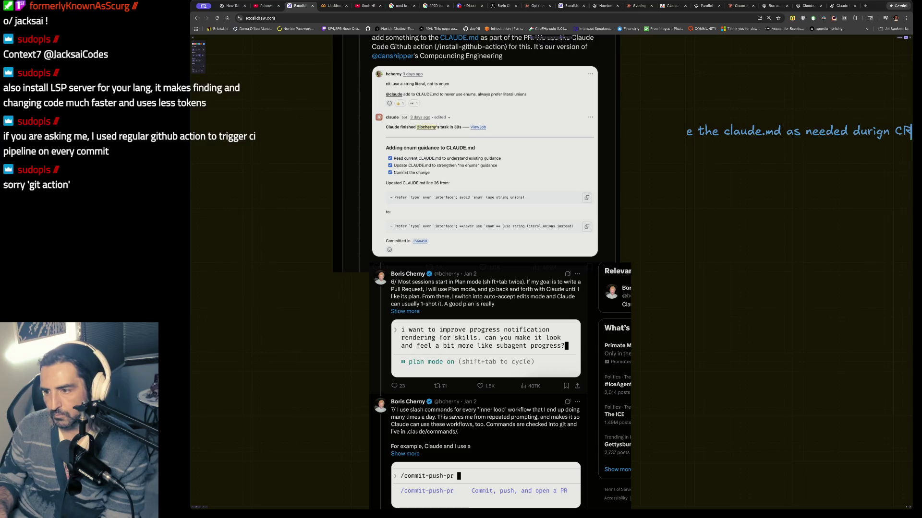
left_click(747, 70)
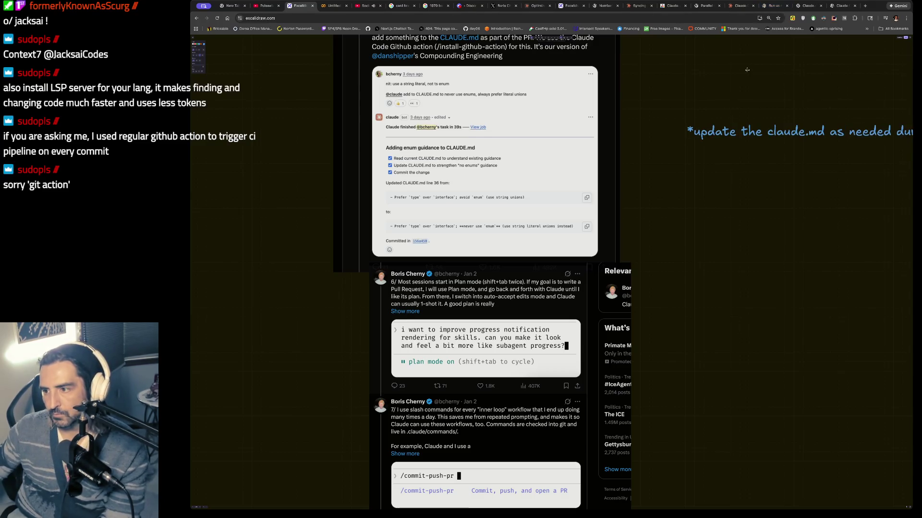
- Add a third note below it reading 'claude-github-actions'
double_click(733, 161)
type("*d")
type("-github-actions")
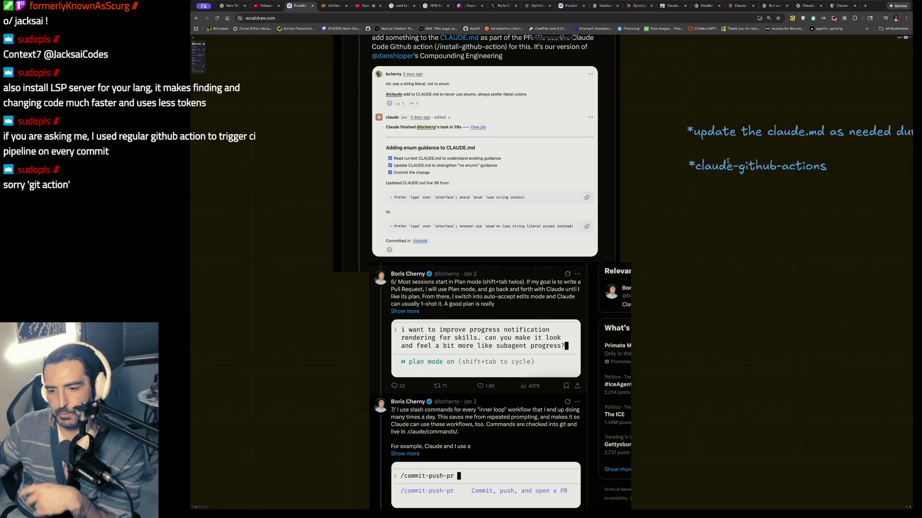
scroll(446, 176, "down", 5)
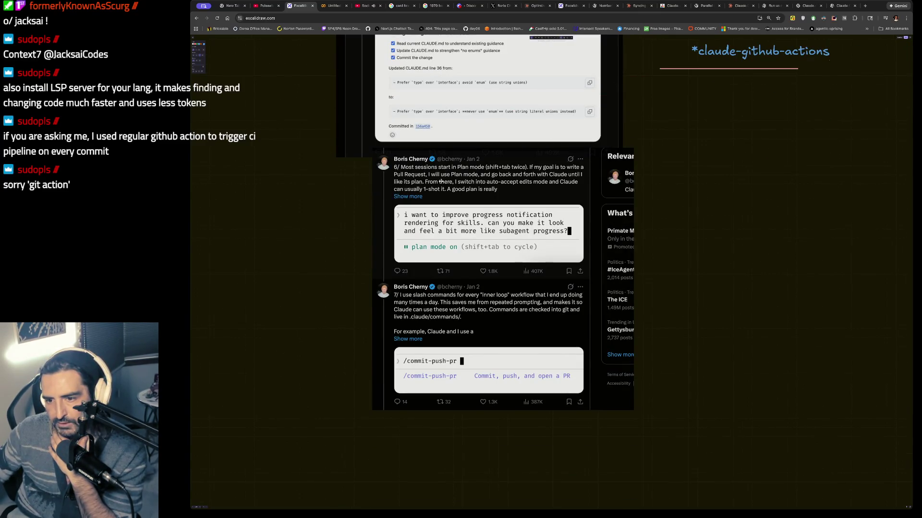
- Advance to the next tweet image on X, then bring up the Claude Code Docs page
left_click(513, 5)
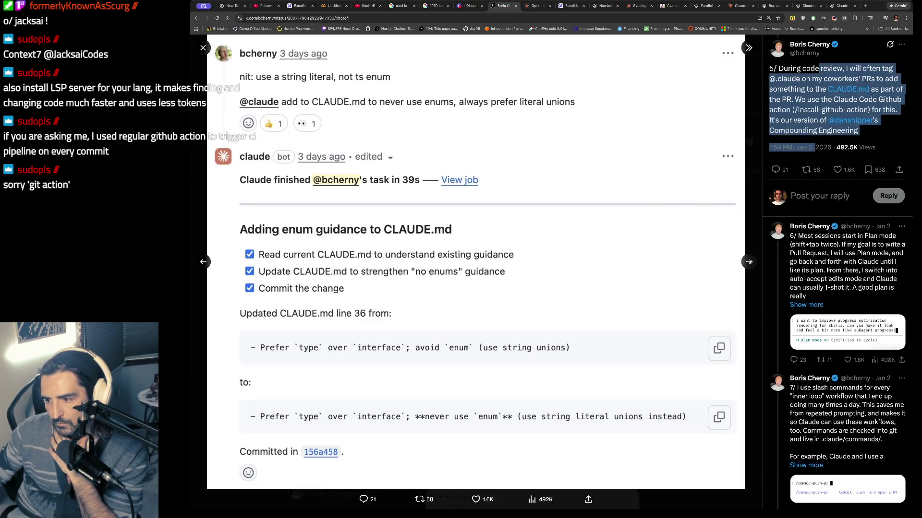
left_click(749, 262)
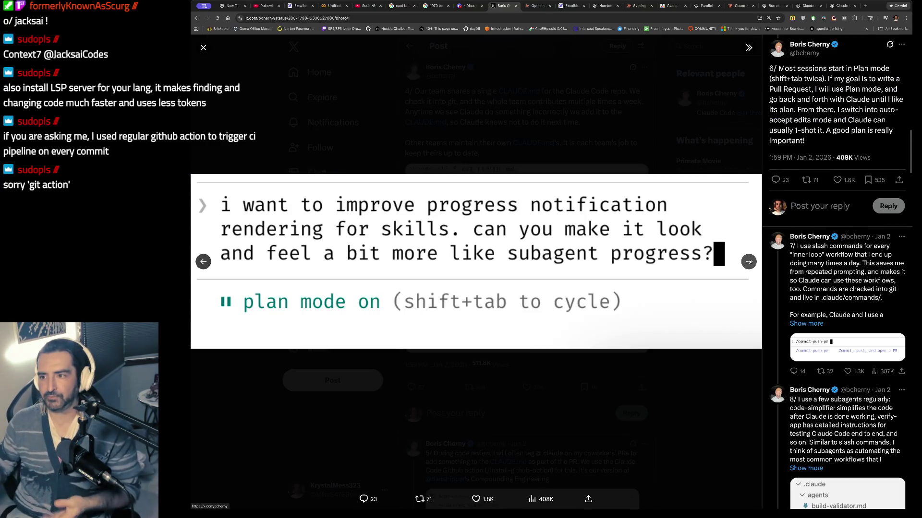
left_click(536, 7)
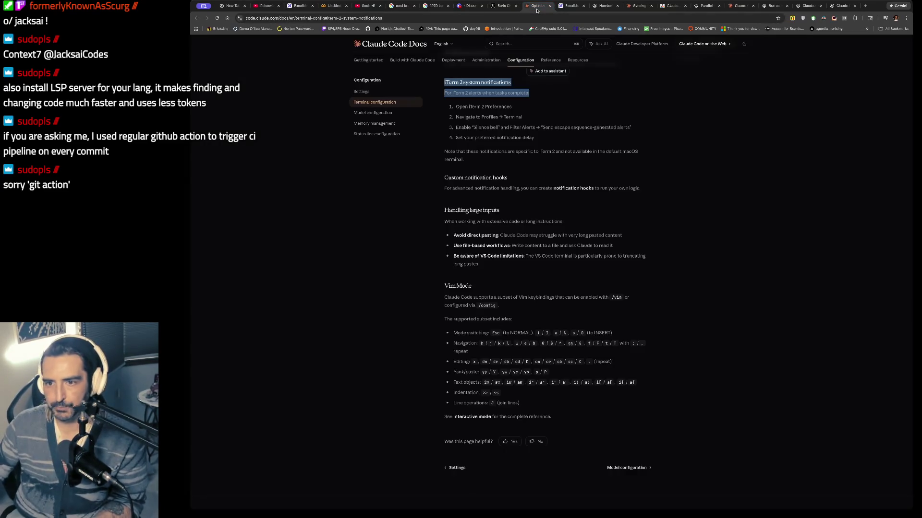
- Move through the Claude Code and ChatGPT tabs to the Claude.md Workflow Guide chat
left_click(743, 7)
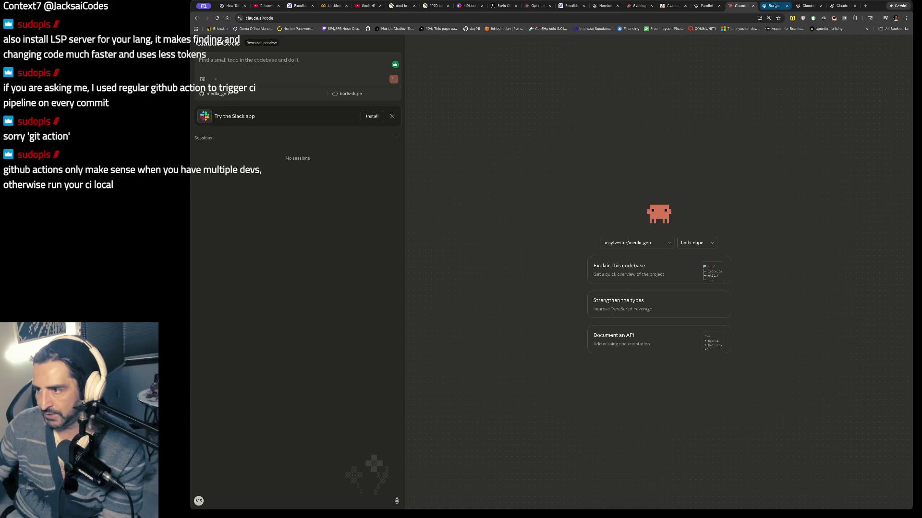
left_click(704, 5)
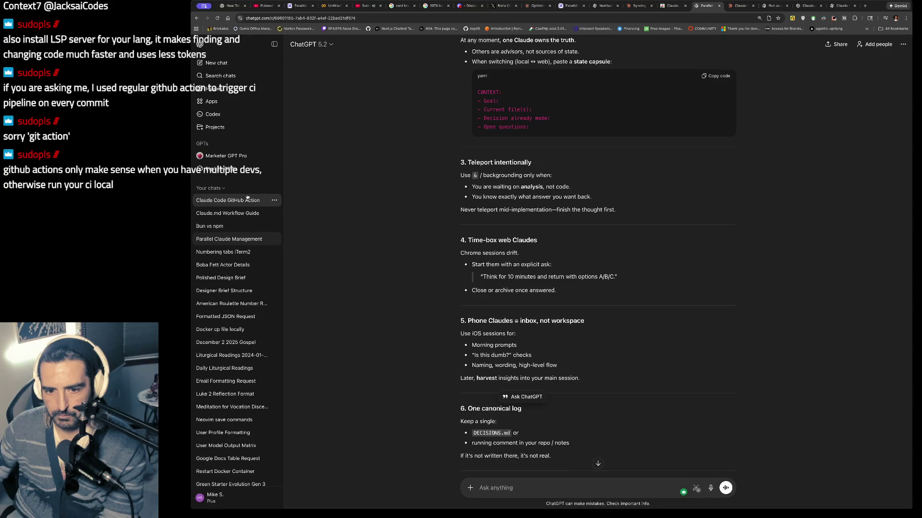
left_click(227, 213)
- Review the reply, then request everything as one copy/pasteable markdown file, not chunks
scroll(477, 273, "down", 2)
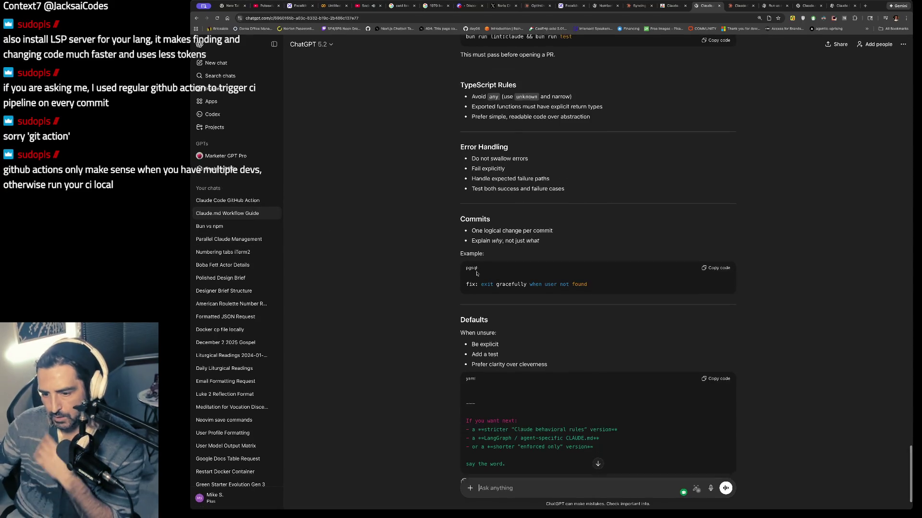
scroll(477, 273, "up", 15)
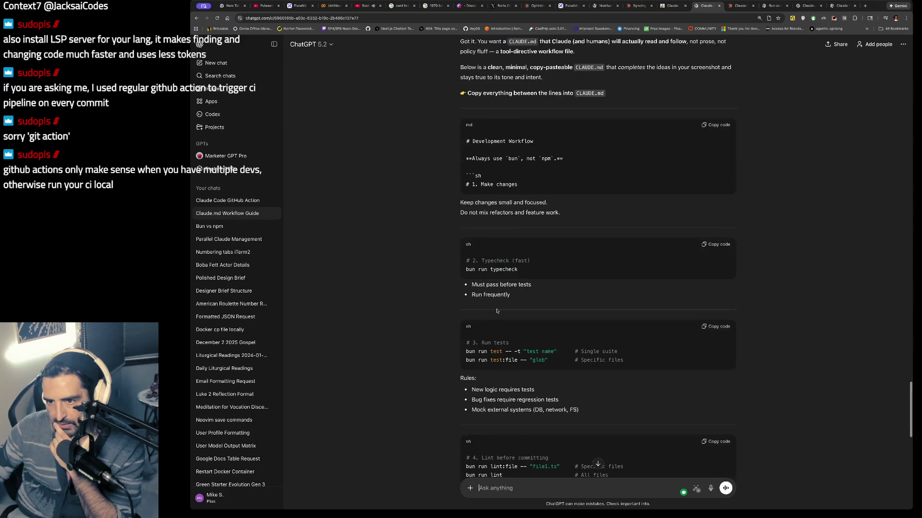
left_click_drag(593, 349, 730, 348)
scroll(526, 313, "down", 3)
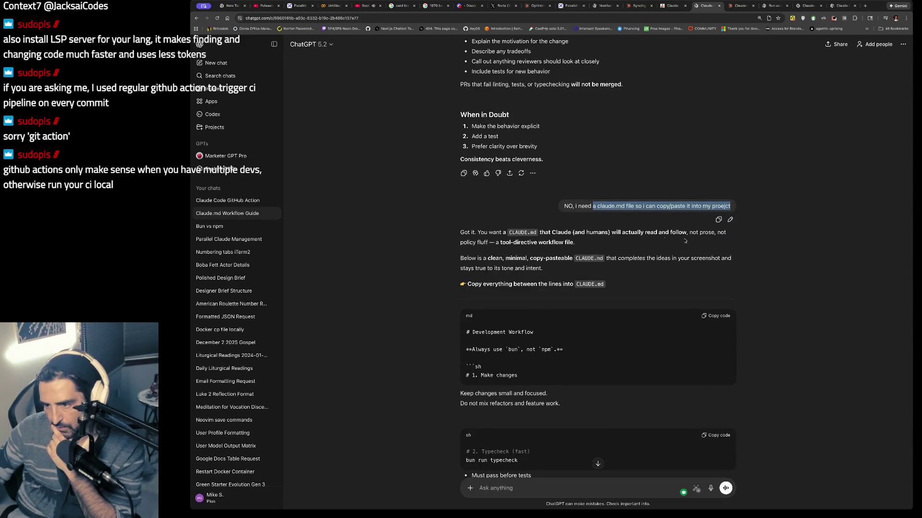
scroll(576, 250, "down", 1)
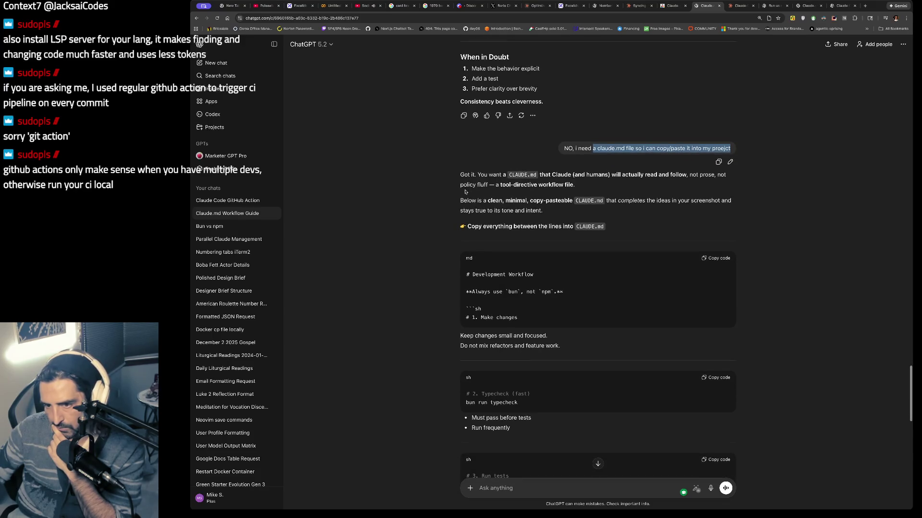
scroll(494, 269, "down", 1)
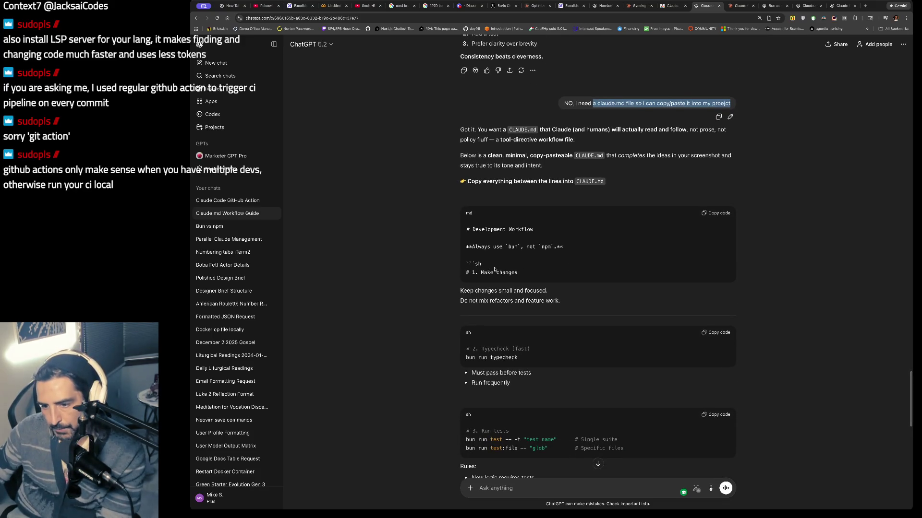
scroll(494, 269, "down", 3)
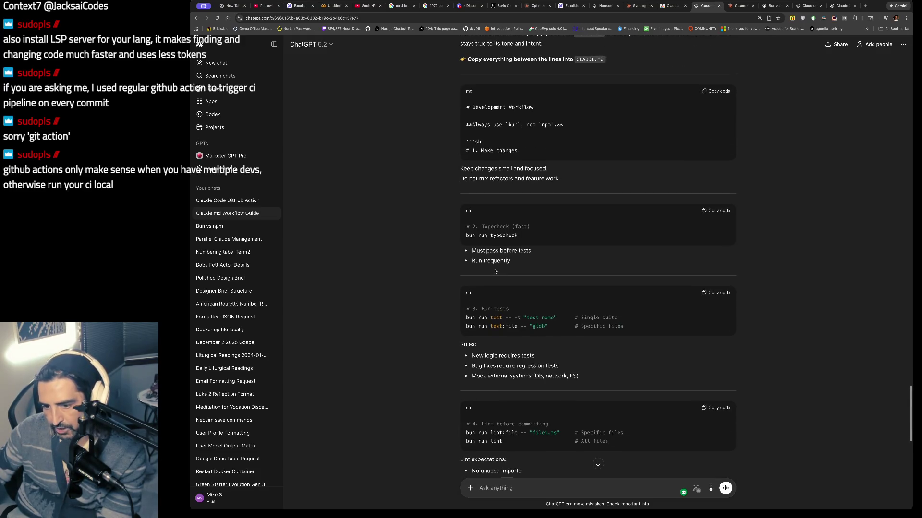
scroll(495, 271, "down", 3)
left_click(488, 496)
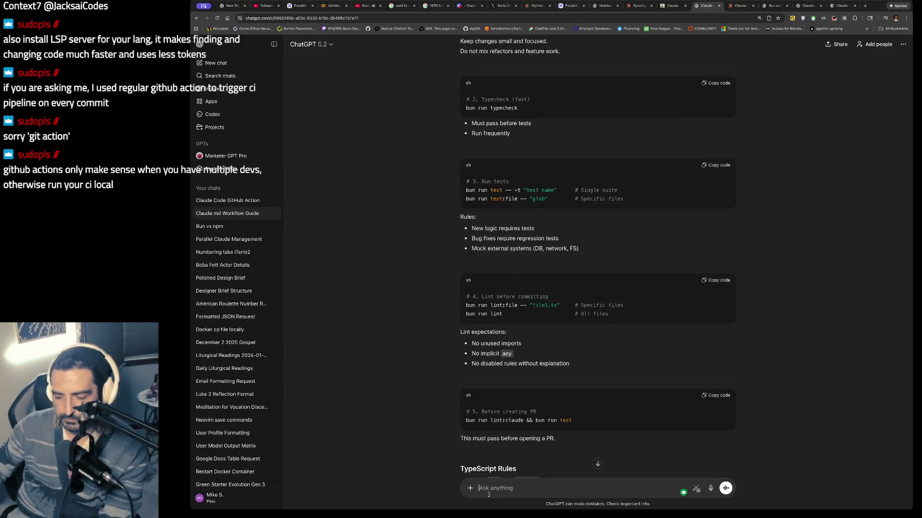
type("not chunks, one f")
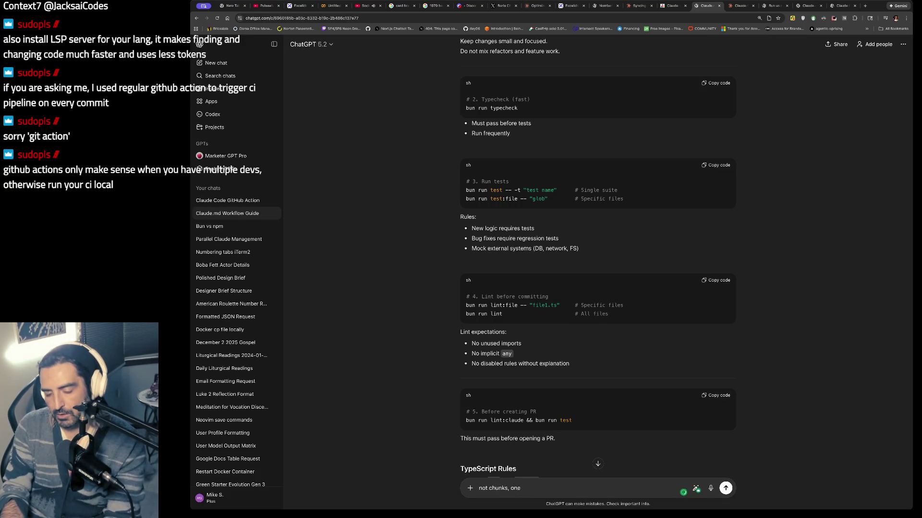
type("ile i can c")
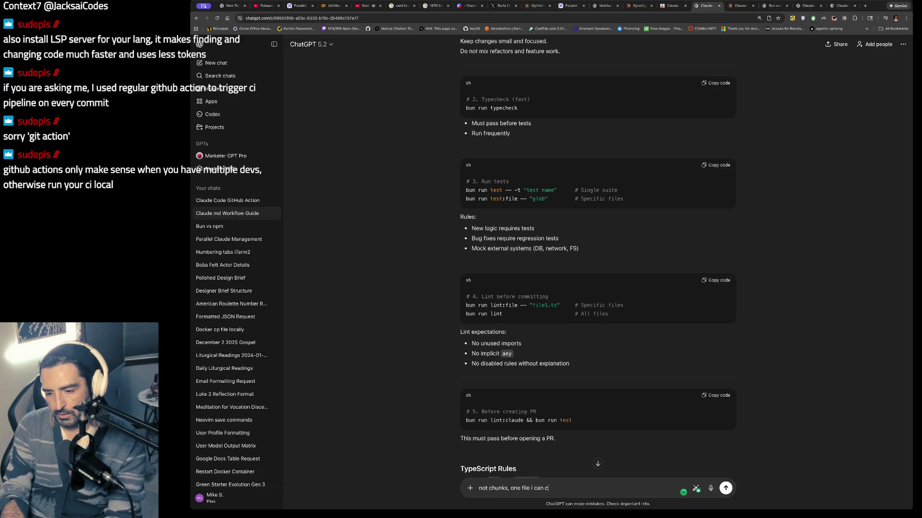
type("opy paste, combine th")
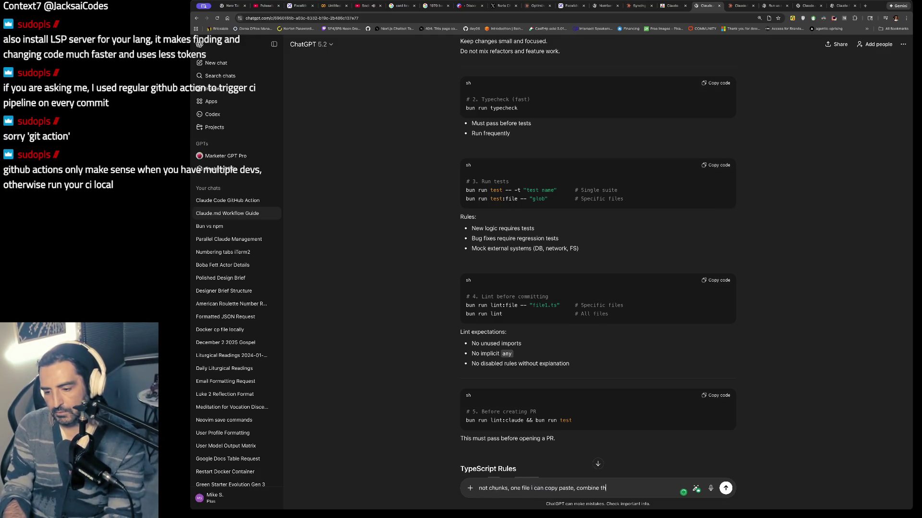
type("em all into one")
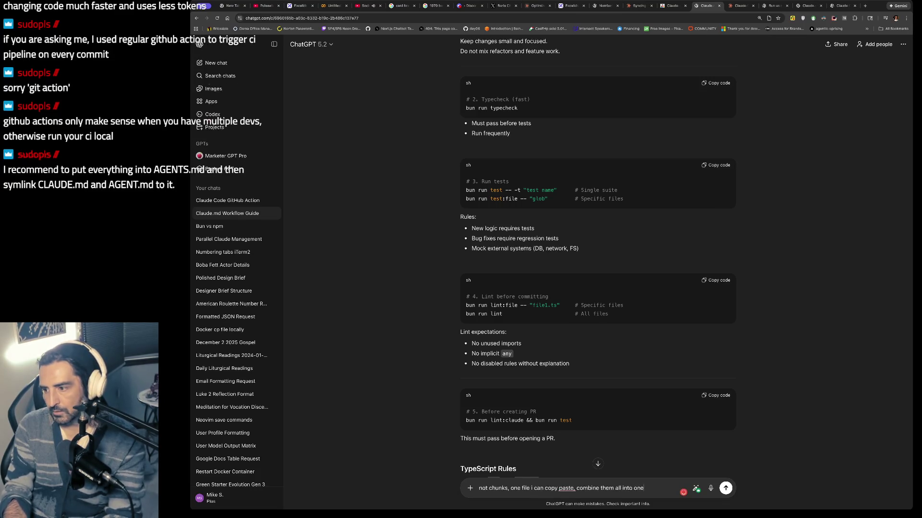
type(". coopy/p")
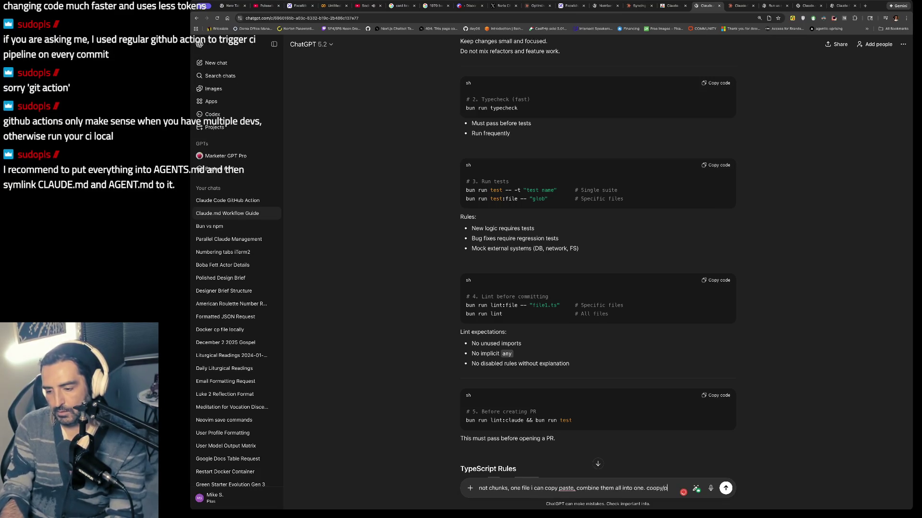
type("asteable markdown")
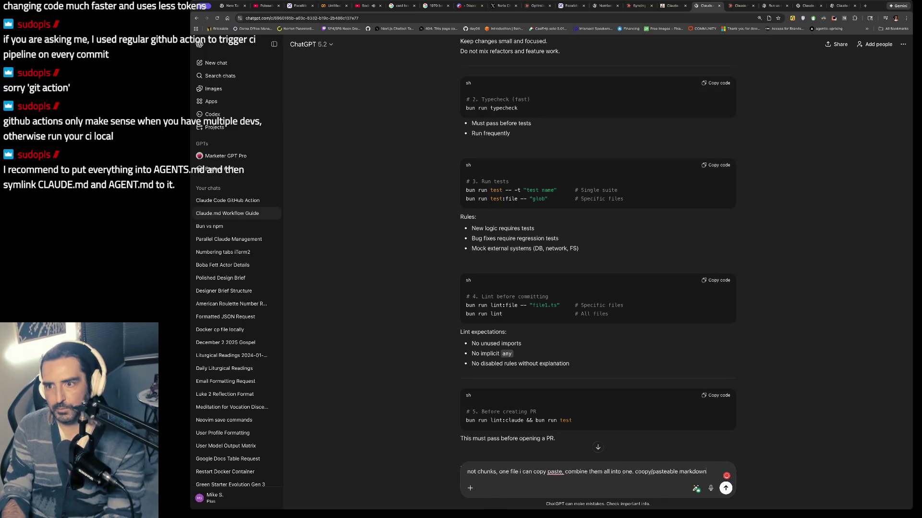
key("Return")
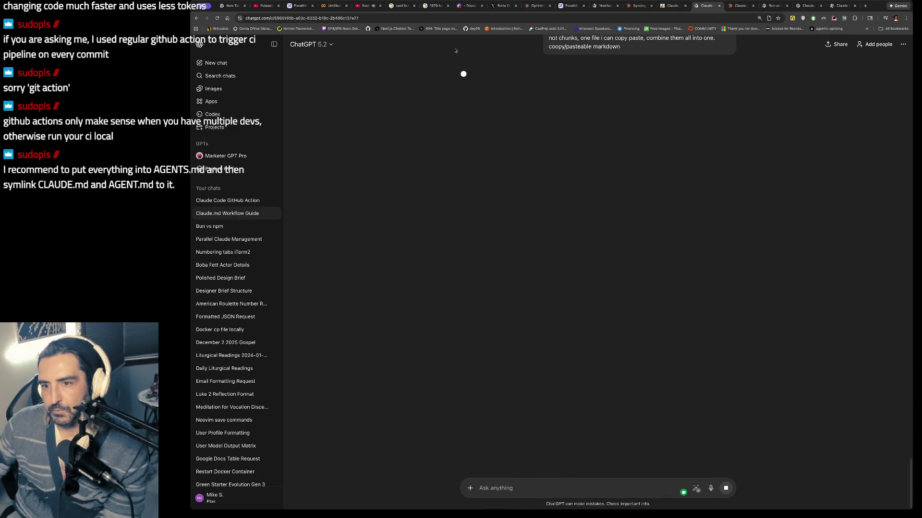
- Return to the Excalidraw board and scroll to the tweet screenshots and claude-github-actions note
left_click(292, 8)
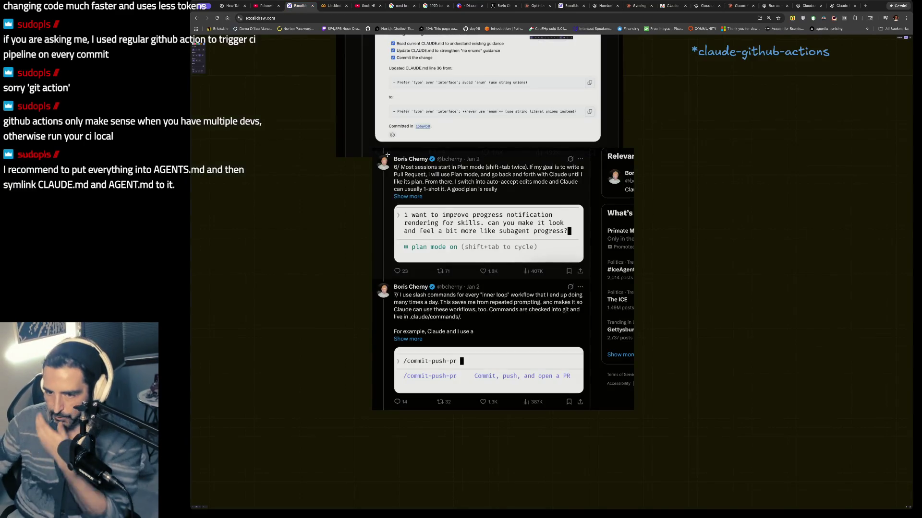
scroll(388, 155, "down", 1)
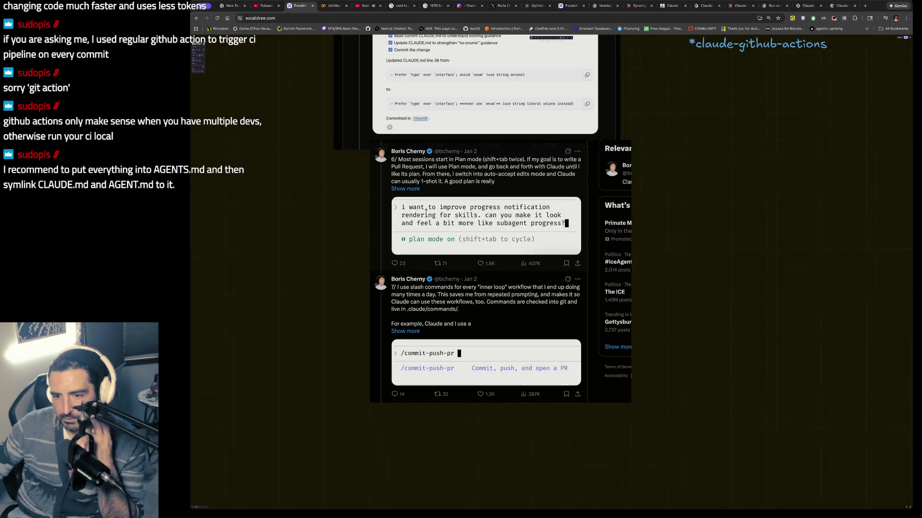
scroll(457, 196, "down", 2)
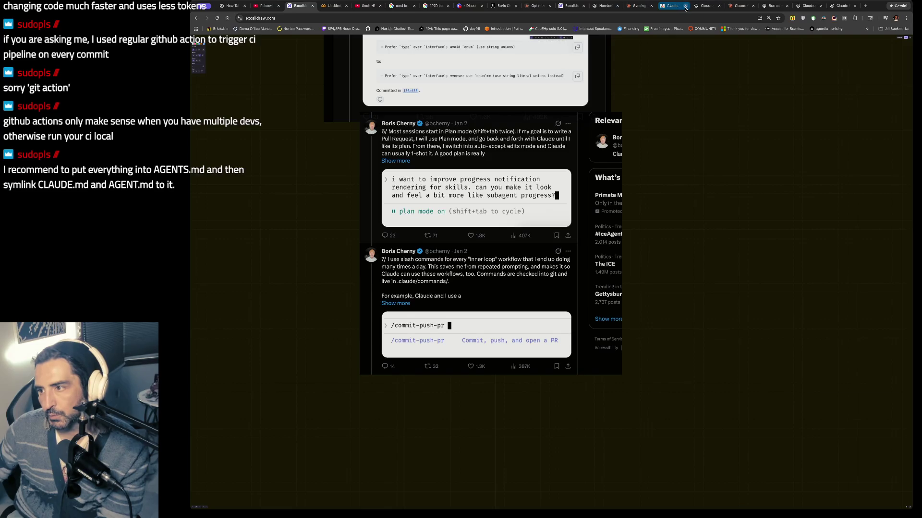
- View the plan-mode tweet, highlight its Pull Request planning sentences, then switch to the terminal
left_click(499, 7)
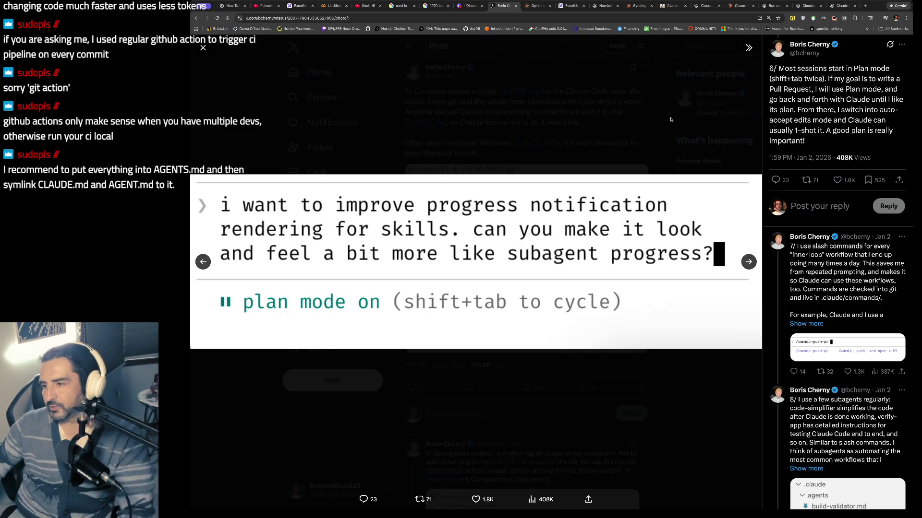
mouse_move(827, 79)
left_mouse_down()
mouse_move(840, 110)
mouse_move(831, 120)
left_mouse_up()
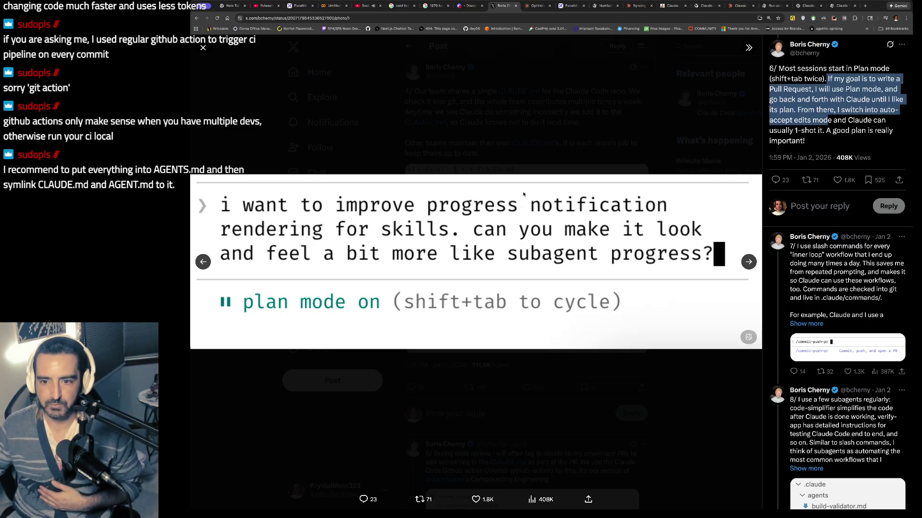
left_click(508, 204)
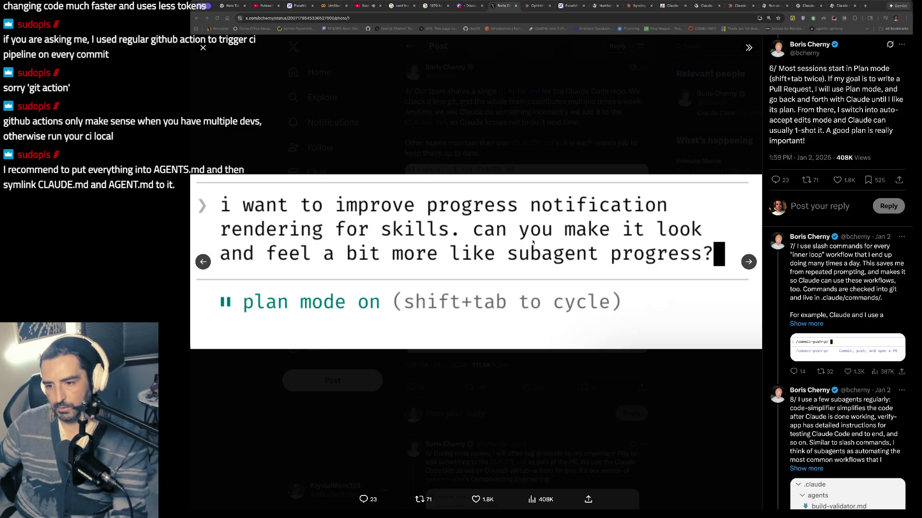
key("super+Tab")
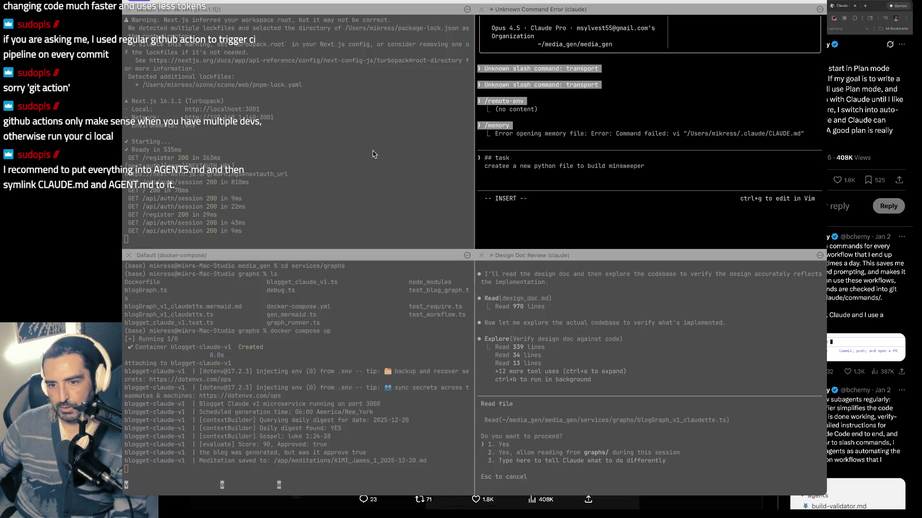
- Put the Claude Code session into plan mode and submit the Minesweeper task
key("shift+Tab")
left_click(672, 205)
key("shift+Tab")
key("shift+Tab")
key("Return")
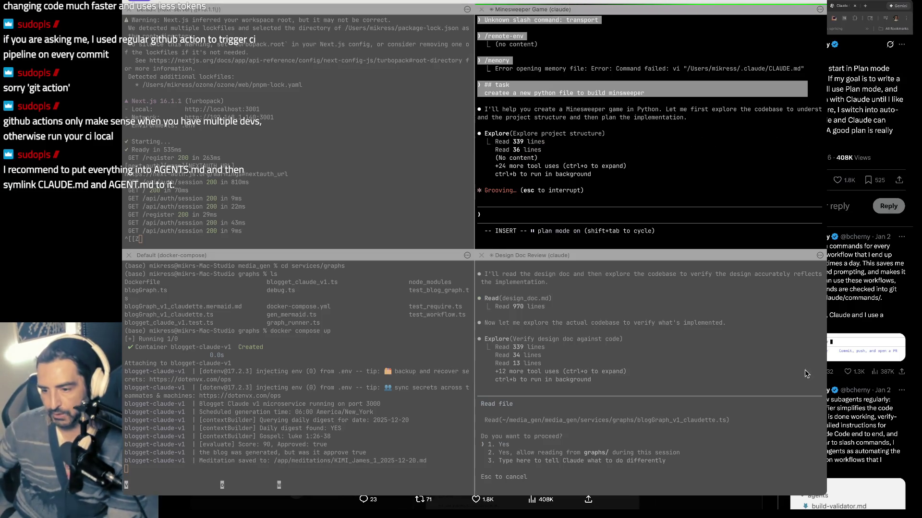
key("super+Tab")
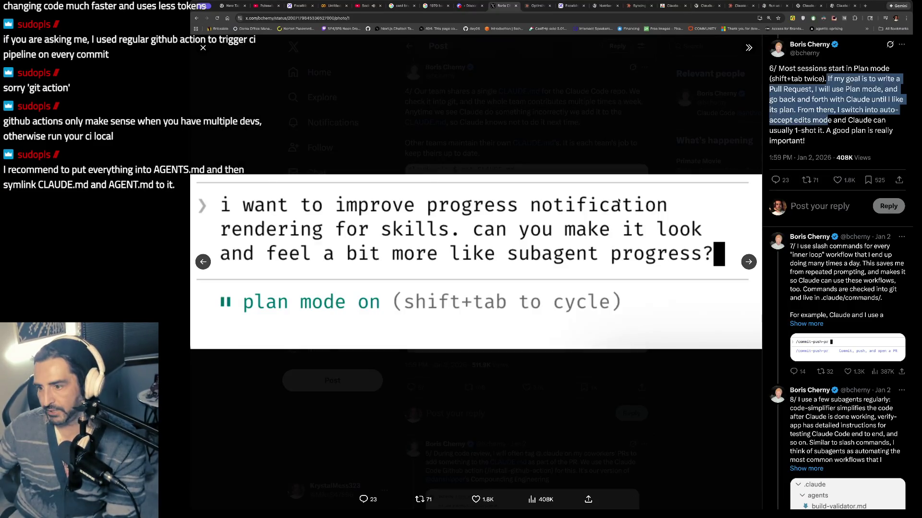
- On the /commit-push-pr tweet, highlight the slash-command and inline bash passages, then open the linked docs
left_click(749, 262)
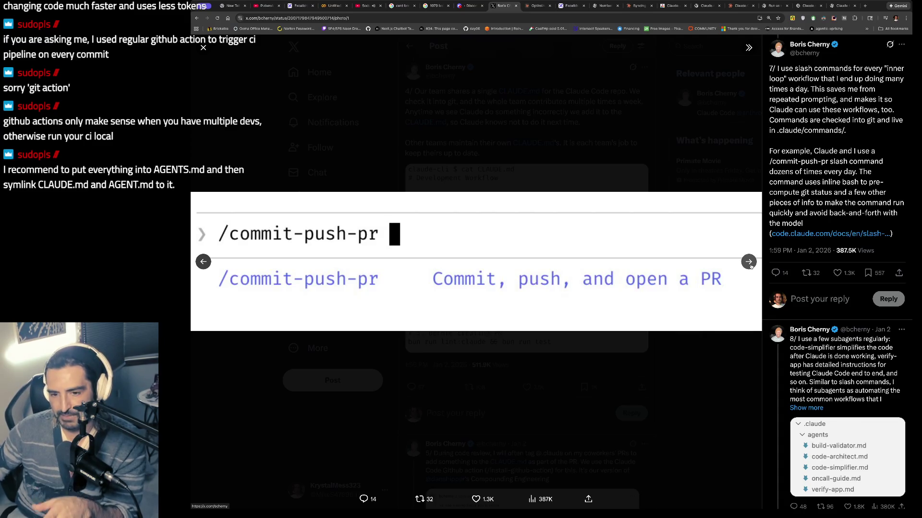
left_click_drag(798, 68, 799, 171)
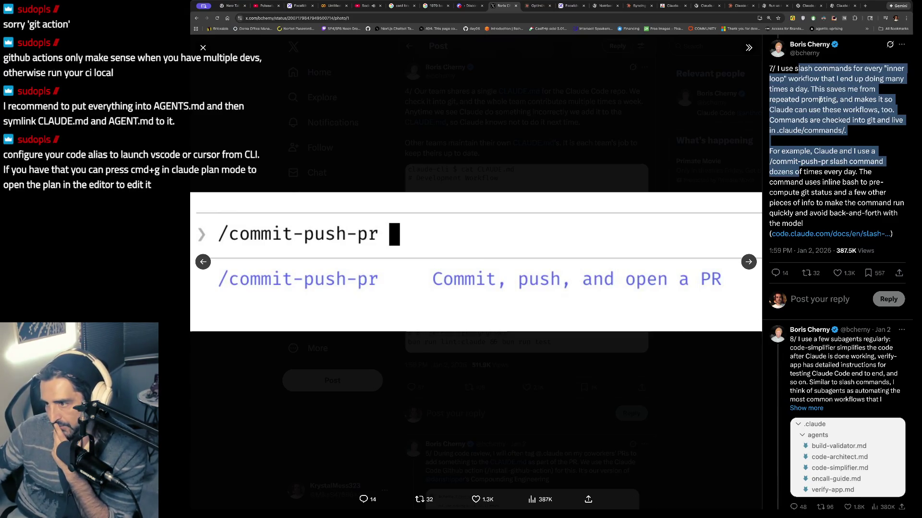
left_click_drag(809, 119, 847, 130)
scroll(816, 144, "down", 1)
mouse_move(793, 145)
left_mouse_down()
mouse_move(885, 197)
mouse_move(798, 208)
left_mouse_up()
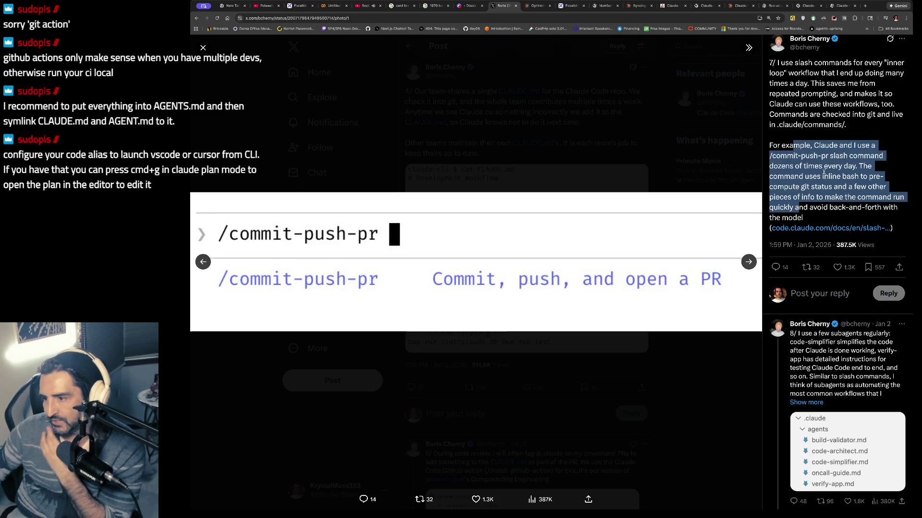
left_click_drag(822, 176, 820, 206)
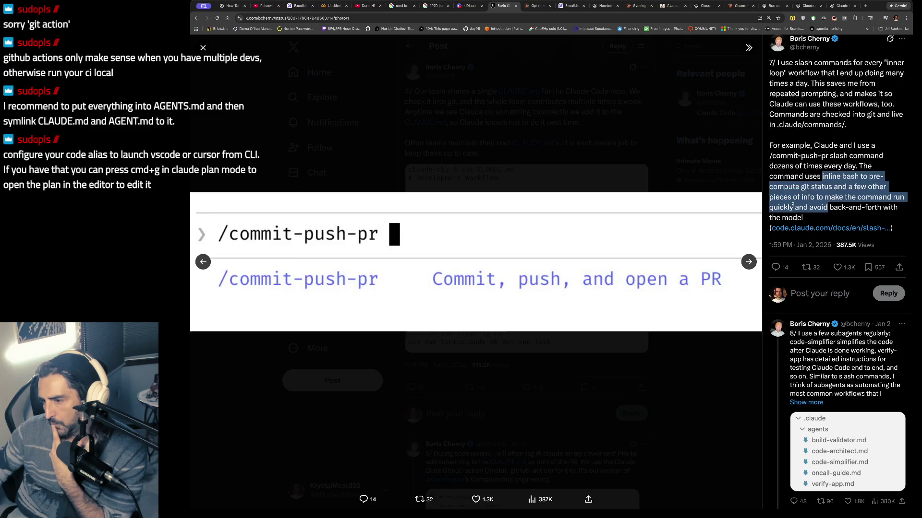
left_click(813, 228)
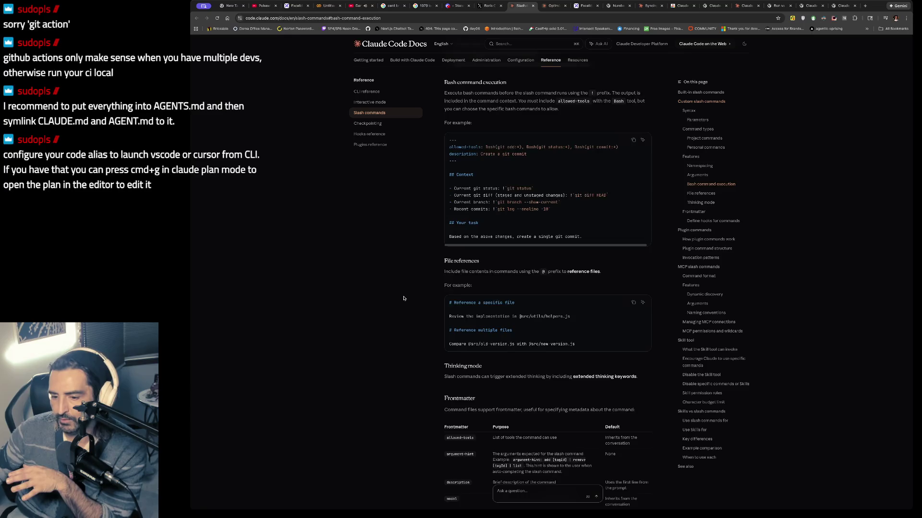
- Skim the slash commands docs, then search Google for 'aider' in a new tab
scroll(403, 299, "down", 6)
scroll(403, 298, "down", 3)
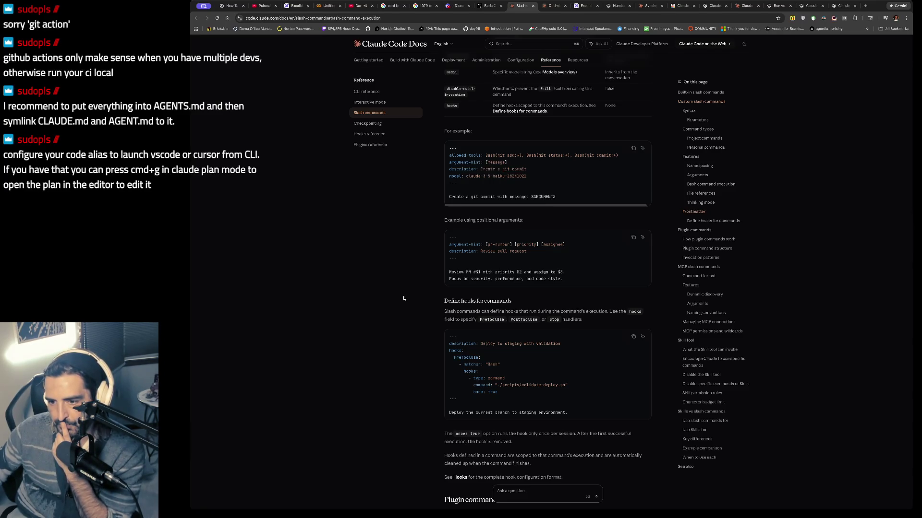
scroll(404, 298, "up", 8)
scroll(403, 299, "up", 15)
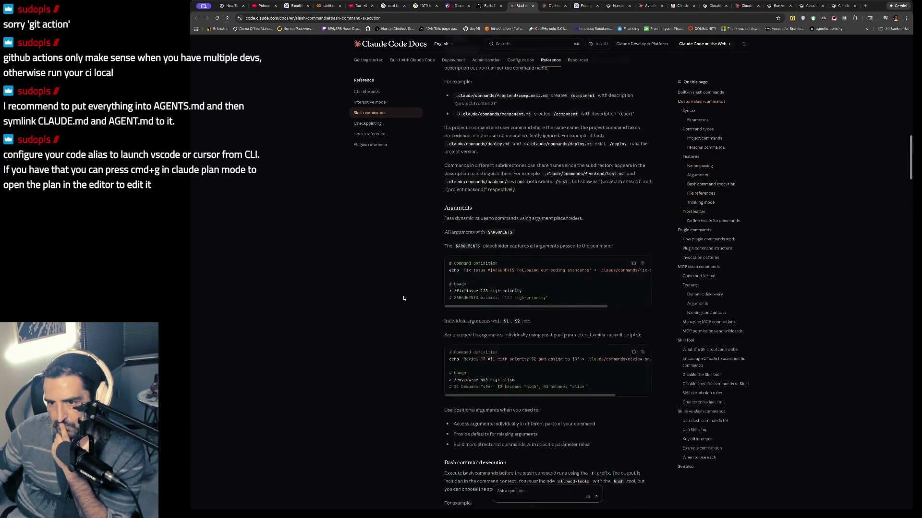
scroll(403, 298, "up", 7)
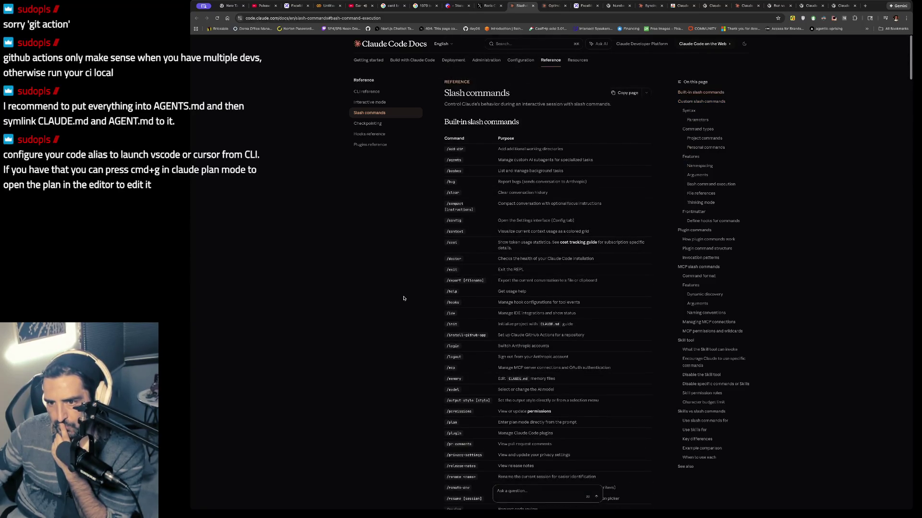
scroll(403, 299, "down", 3)
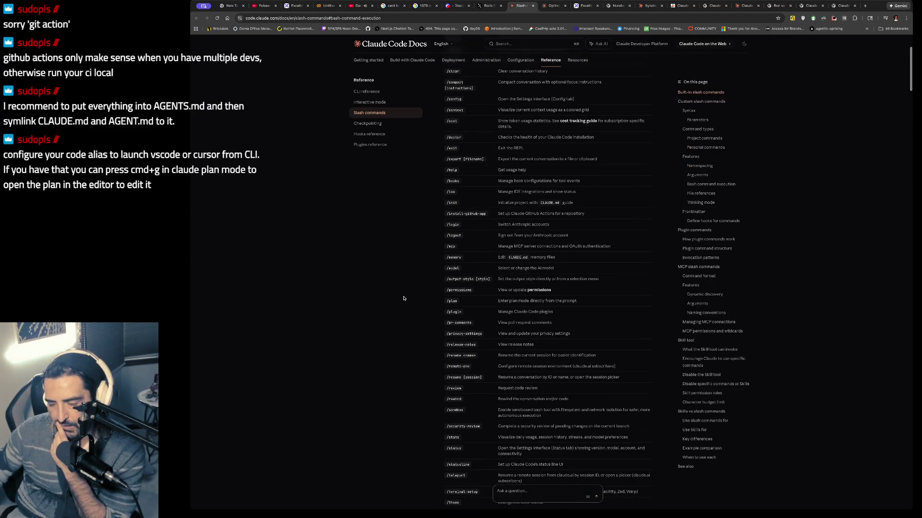
key("ctrl+t")
type("aider")
key("Return")
scroll(351, 198, "down", 6)
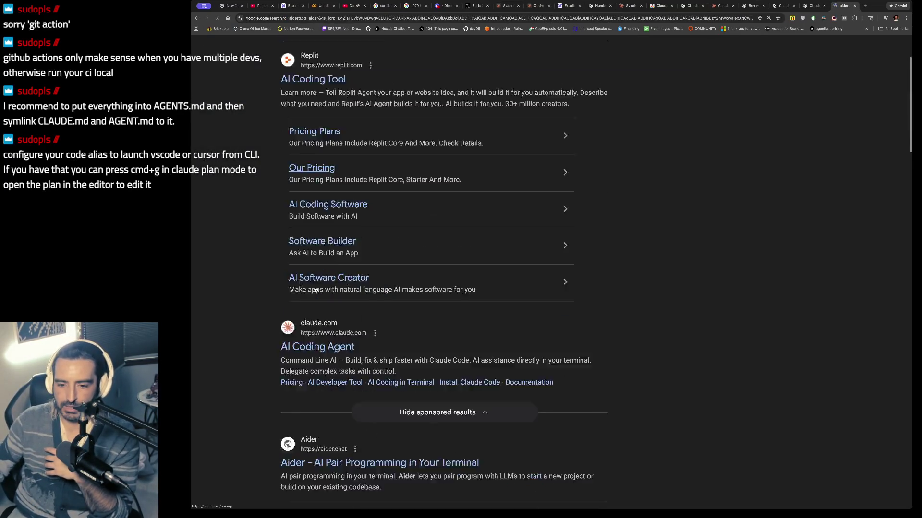
- Open the aider.chat result, then load discord in a new browser tab
left_click(343, 263)
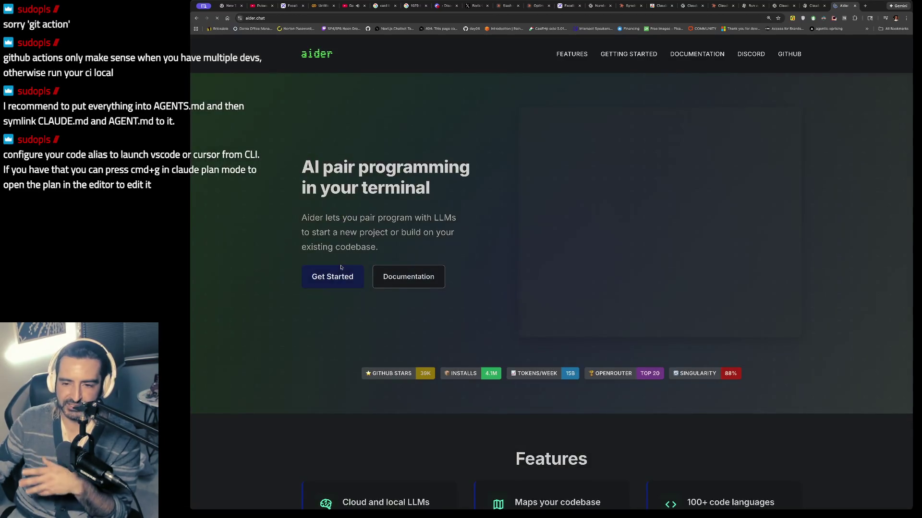
key("ctrl+t")
type("discord")
key("Return")
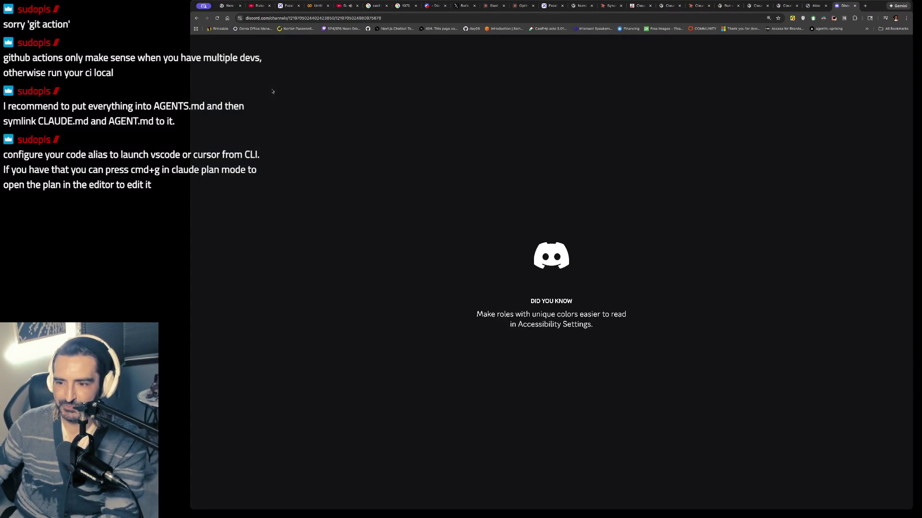
- Search the server for 'add markdown stories to' after abandoning 'make claud'
key("ctrl+f")
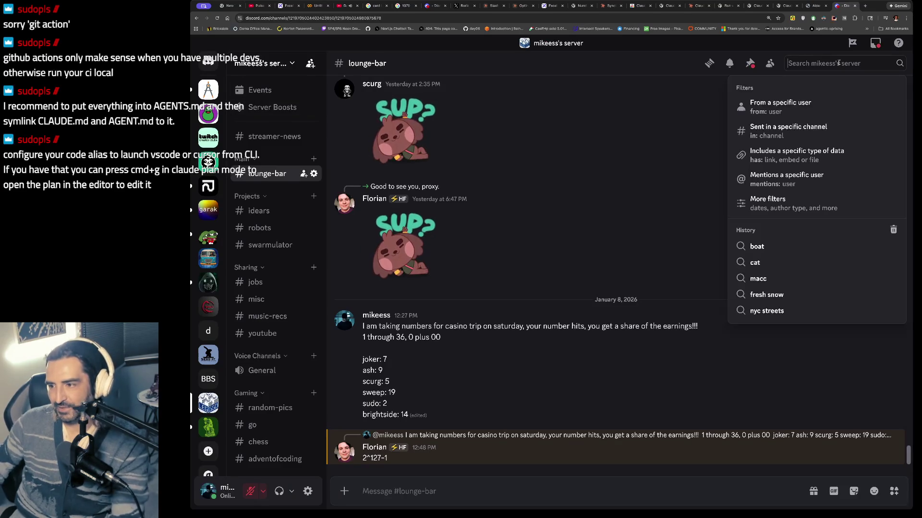
type("m")
type("ake claud")
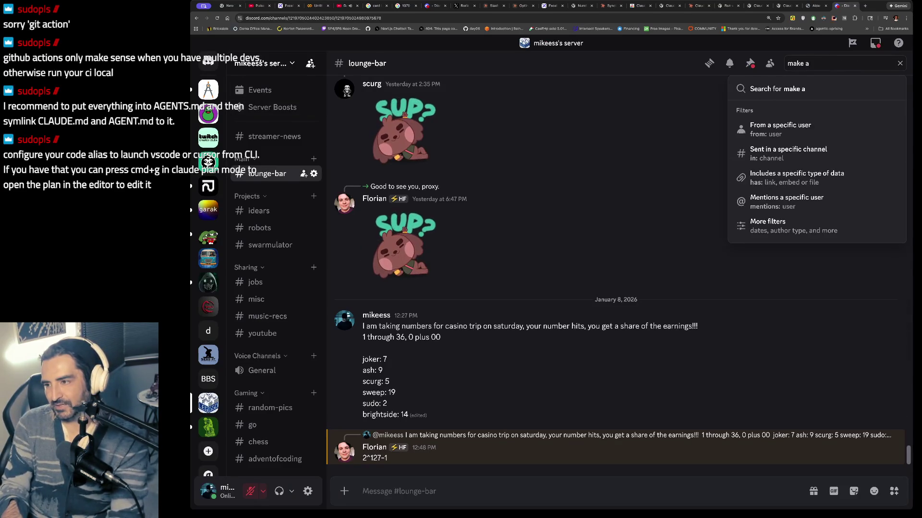
key("BackSpace")
key("BackSpace")
key("BackSpace")
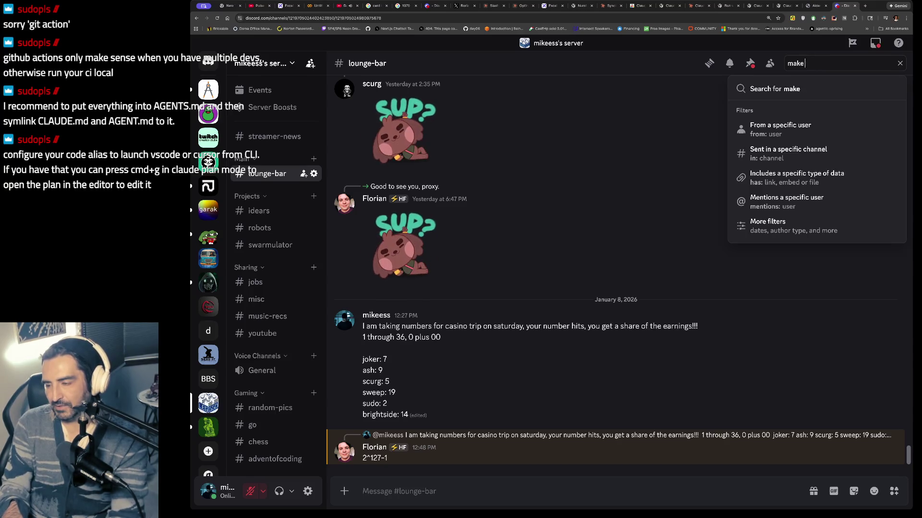
type("add markdown storie")
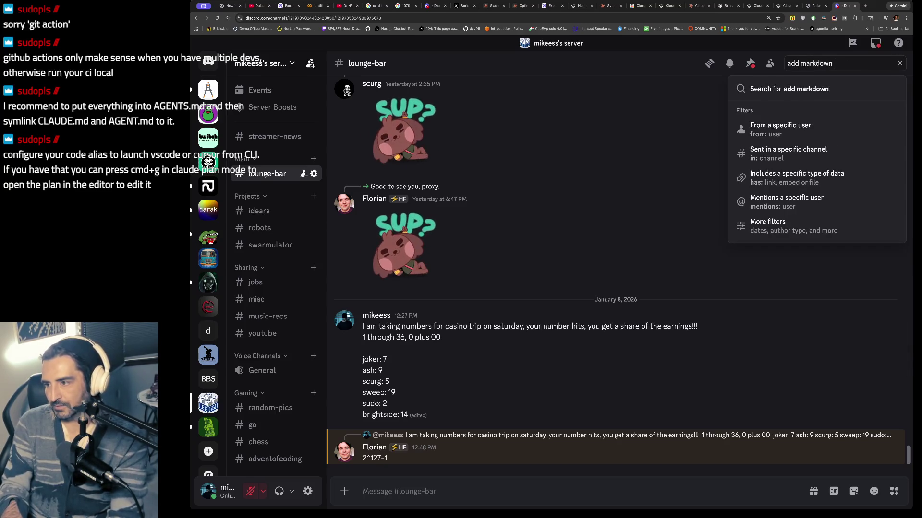
type("s to claud")
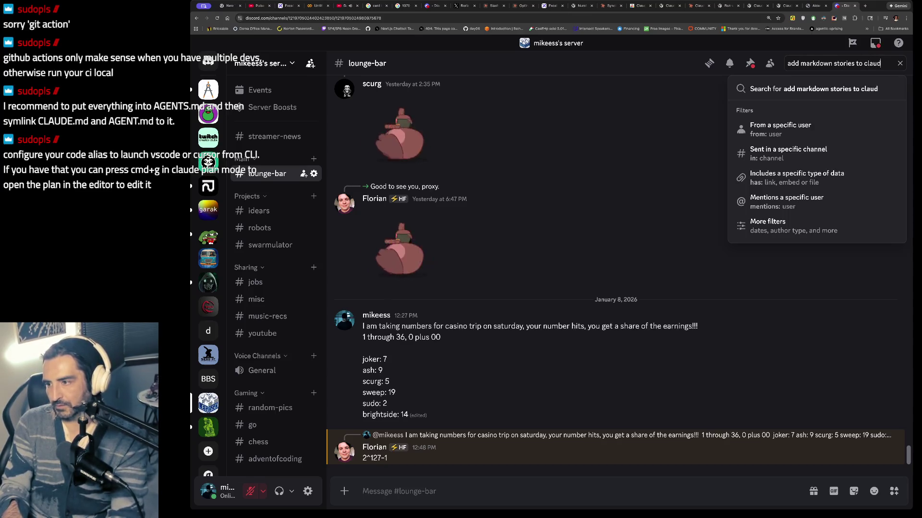
key("Return")
key("ctrl+a")
type("ag")
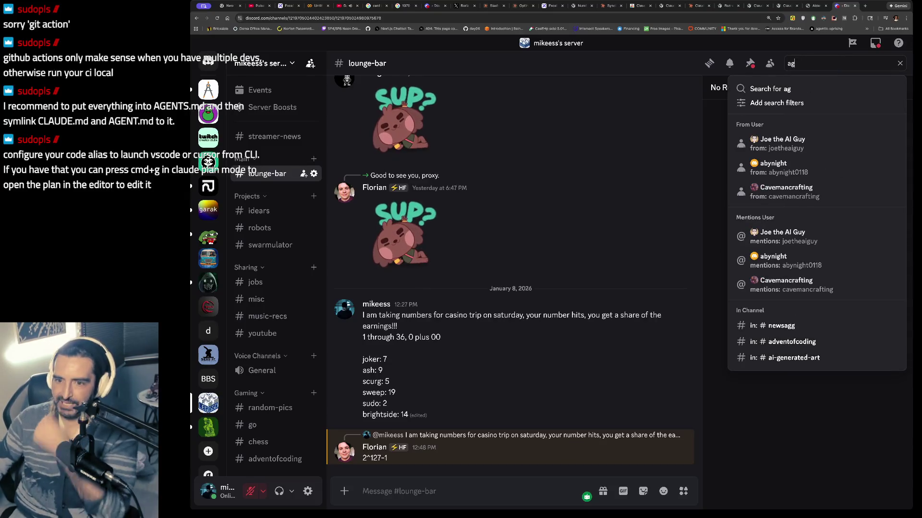
- Open #idears and search it for 'aider agentic', which returns no results
left_click(258, 211)
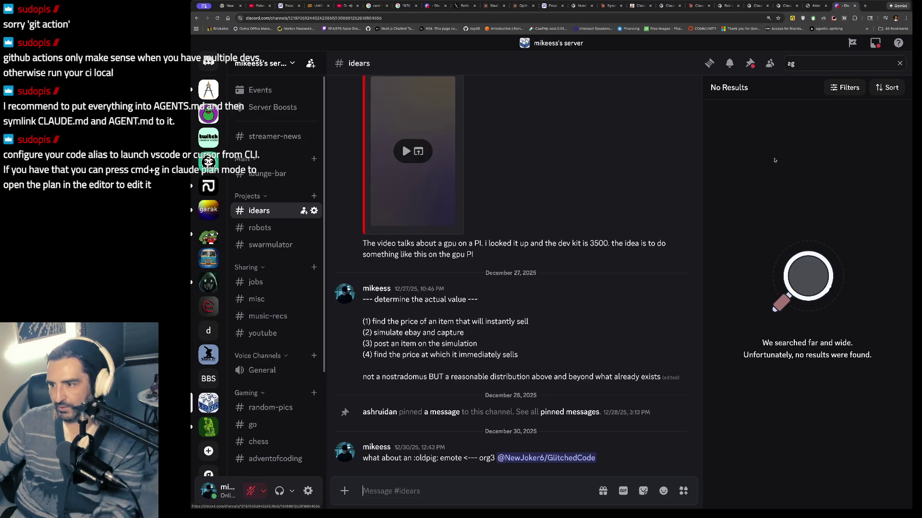
key("ctrl+f")
key("Return")
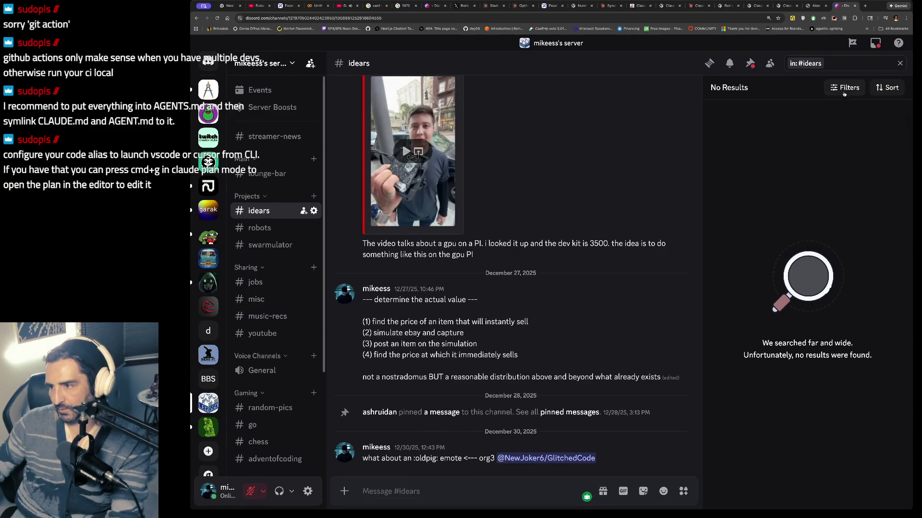
left_click(841, 63)
type("a")
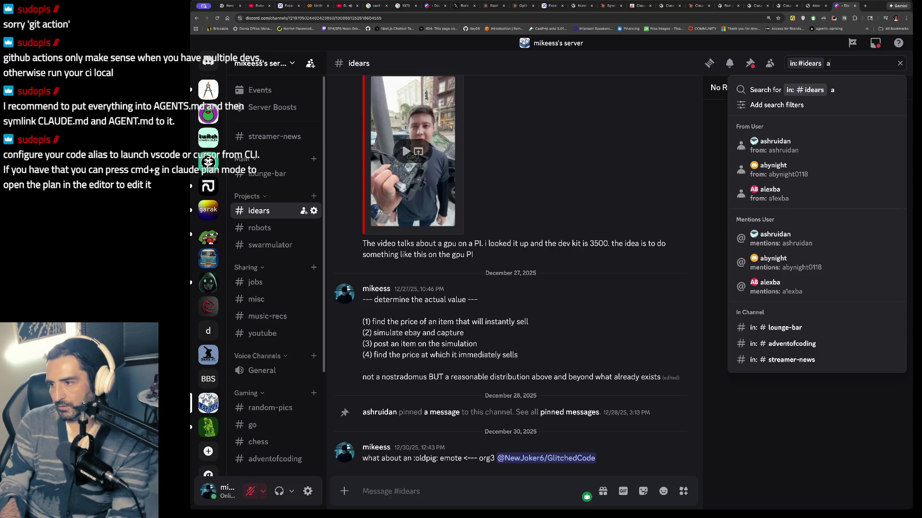
key("BackSpace")
type("claudecode age")
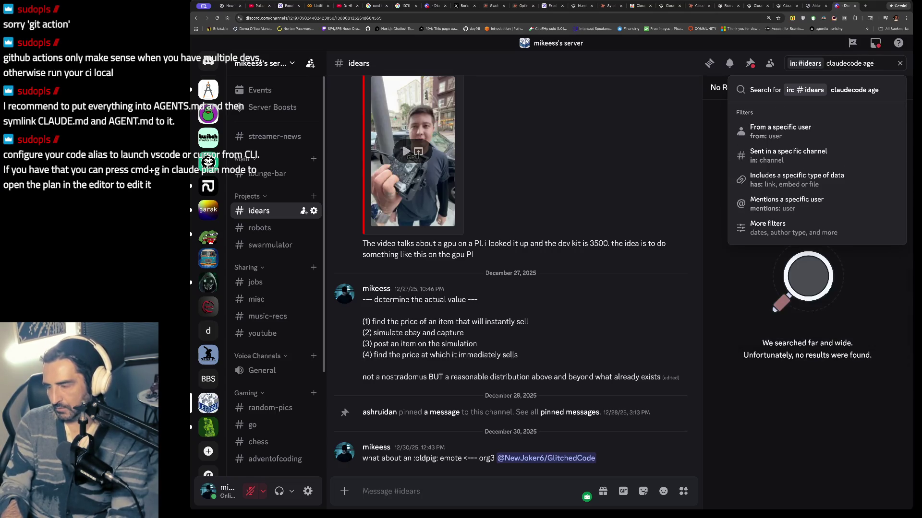
key("BackSpace")
key("BackSpace")
key("BackSpace")
type("aider s")
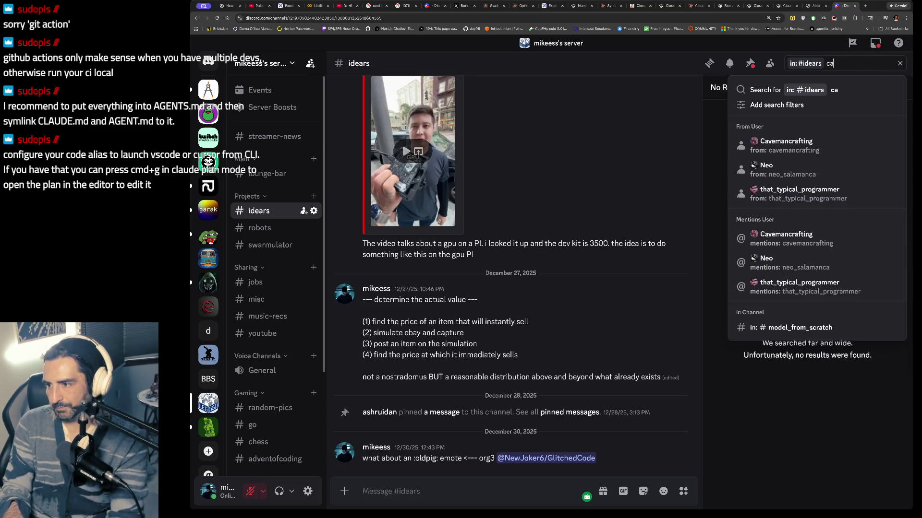
key("BackSpace")
type("agentic")
key("Return")
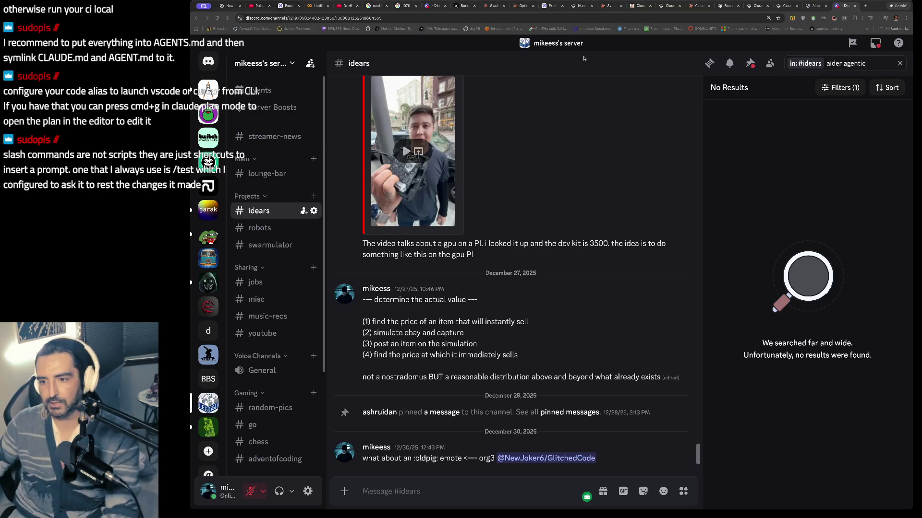
- Decline the Minesweeper interface question, open the prompt in vi with Ctrl+G, then return to the browser
key("super+Tab")
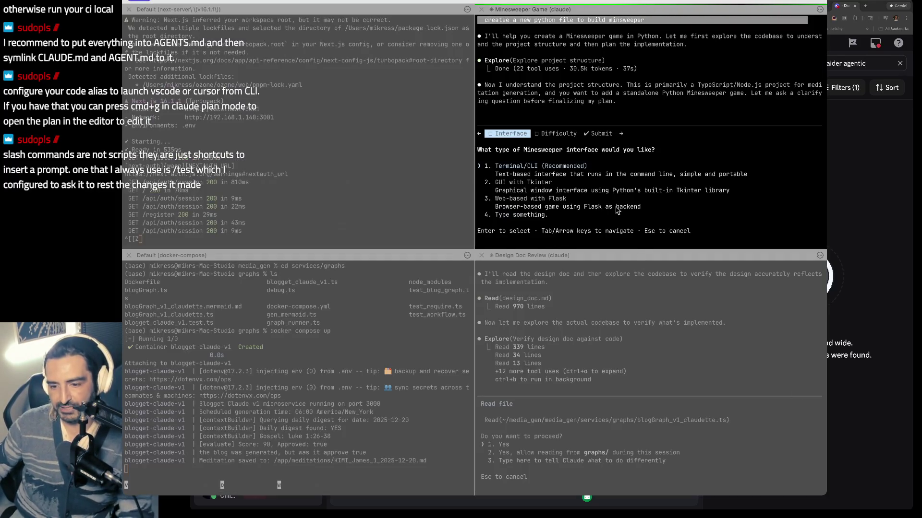
key("Down")
key("Down")
key("Down")
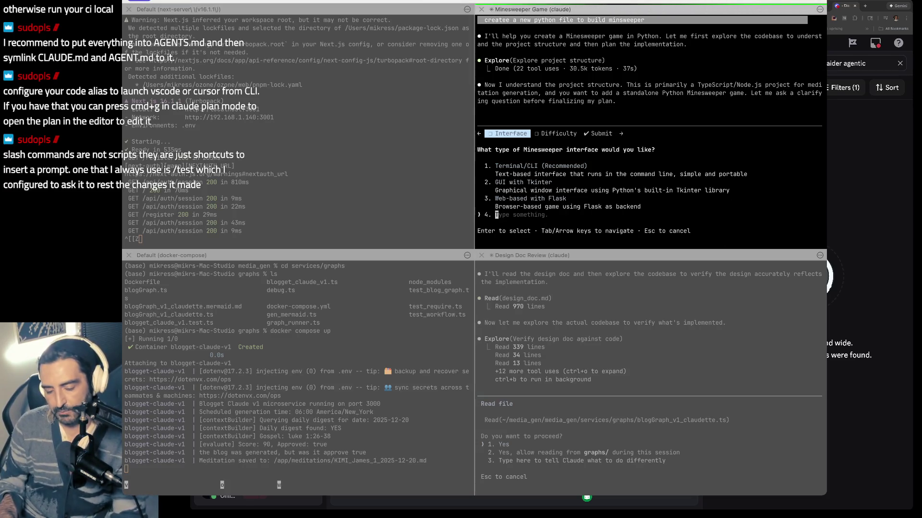
key("Escape")
key("ctrl+g")
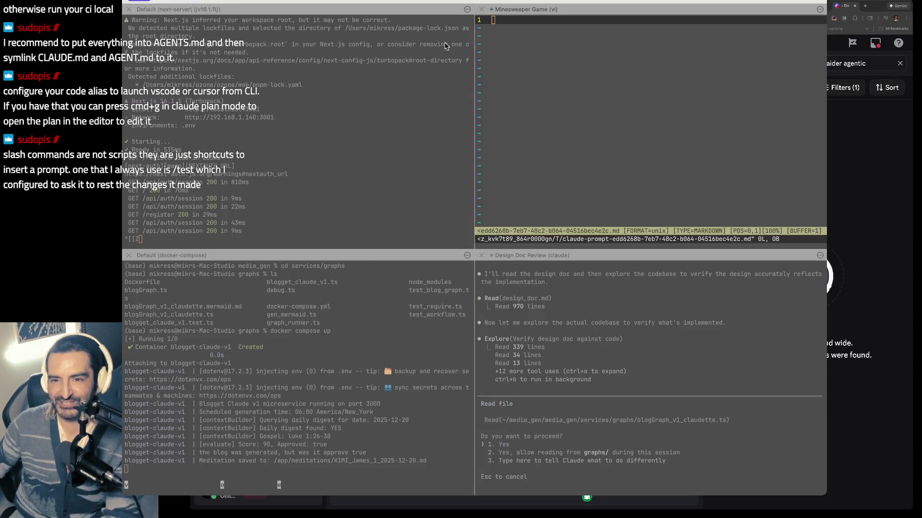
left_click(859, 63)
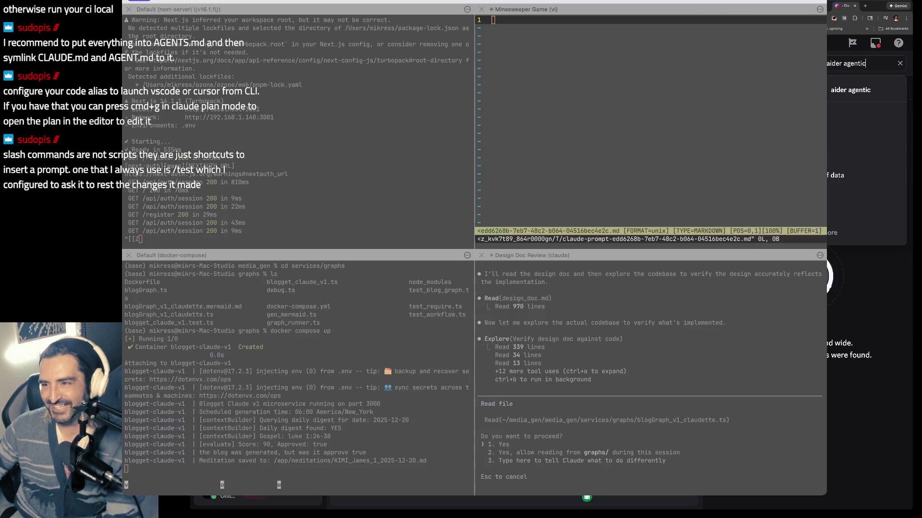
key("Escape")
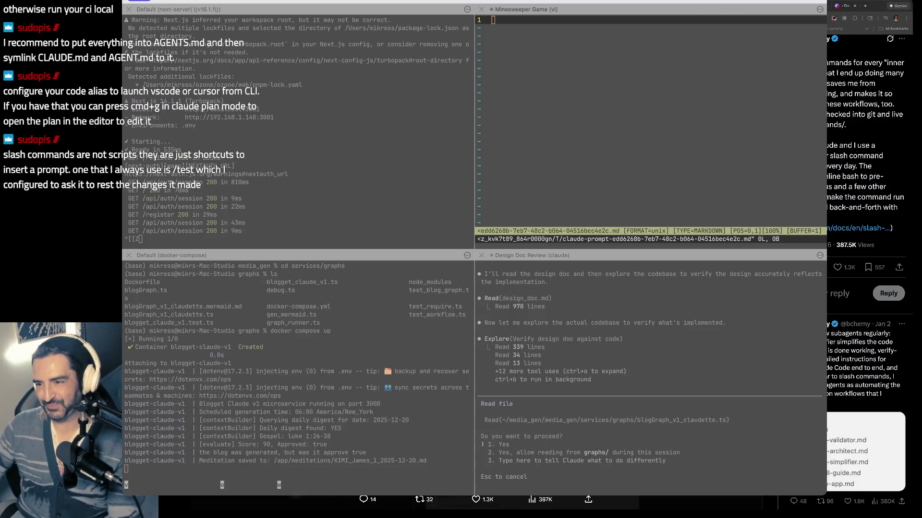
- Highlight tweet 7's inline-bash and prompting text, then tweet 8's subagents text, and follow its code.claude.com link
left_click_drag(827, 208, 822, 174)
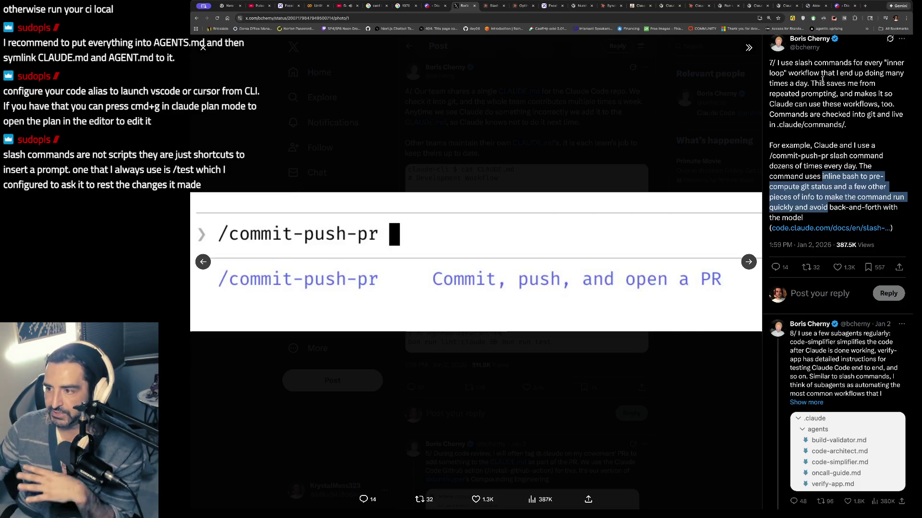
mouse_move(822, 83)
left_mouse_down()
mouse_move(864, 117)
mouse_move(823, 127)
left_mouse_up()
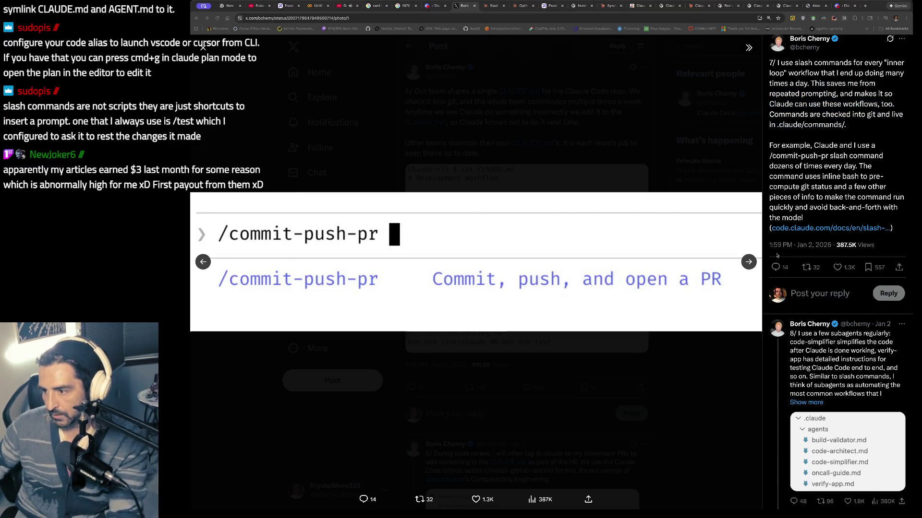
left_click(748, 261)
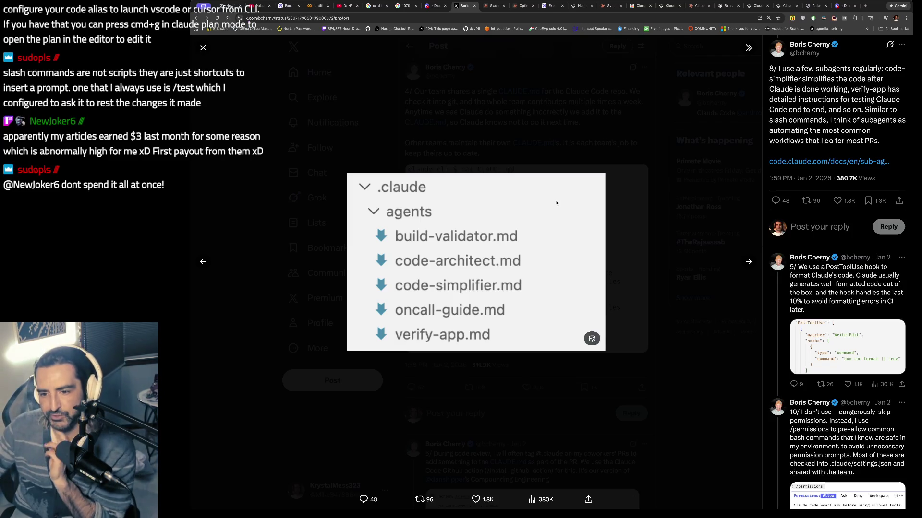
mouse_move(795, 68)
left_mouse_down()
mouse_move(816, 99)
mouse_move(794, 130)
left_mouse_up()
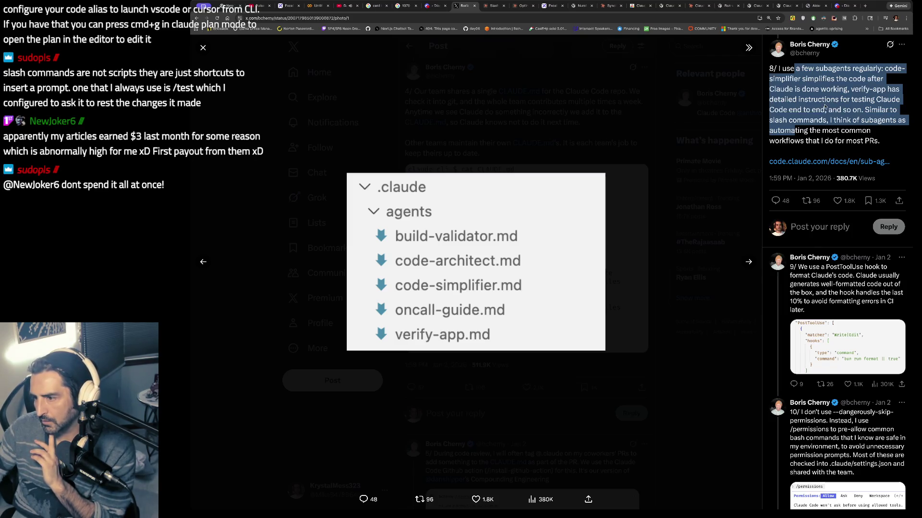
scroll(824, 107, "down", 1)
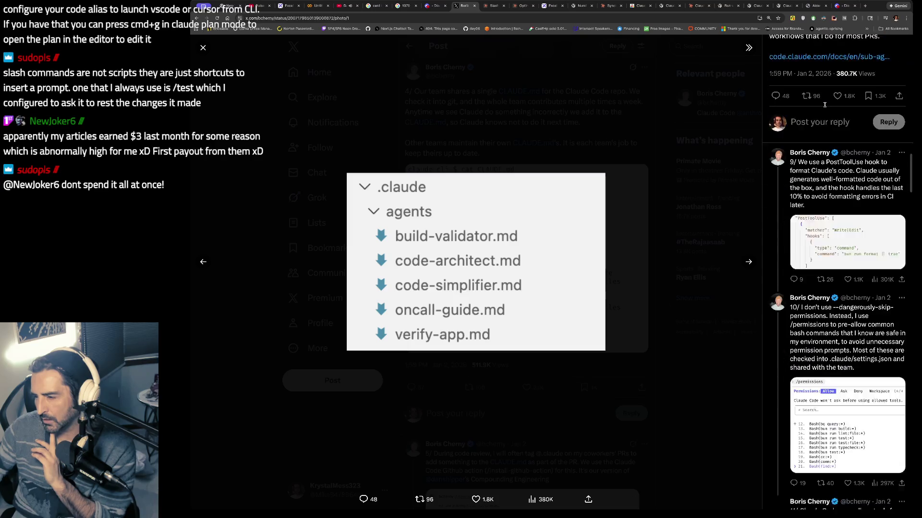
scroll(825, 107, "up", 3)
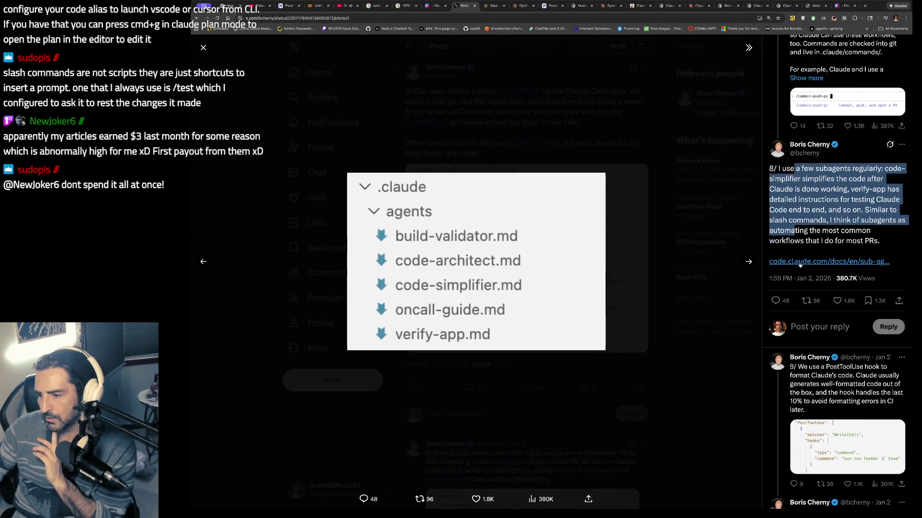
left_click(800, 263)
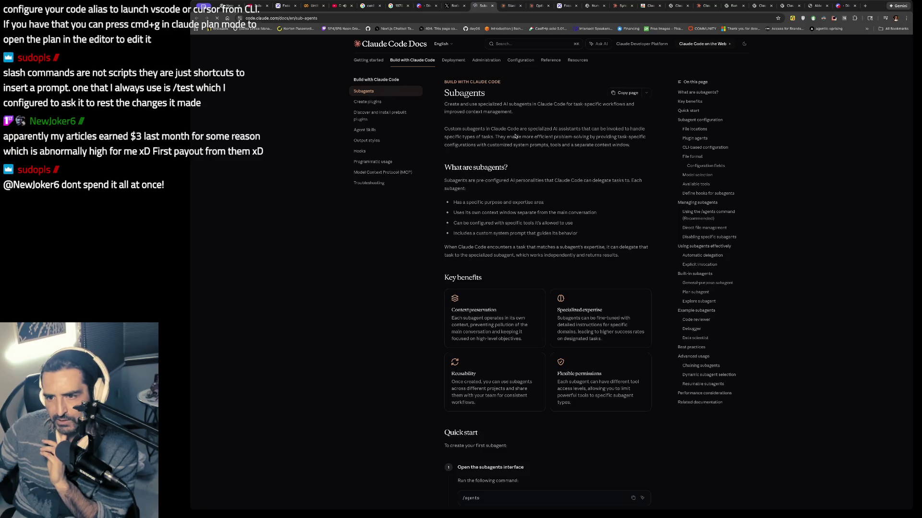
- Highlight the Subagents page intro and 'What are subagents?' explanation, then go back to the X tab
left_click_drag(460, 103, 555, 115)
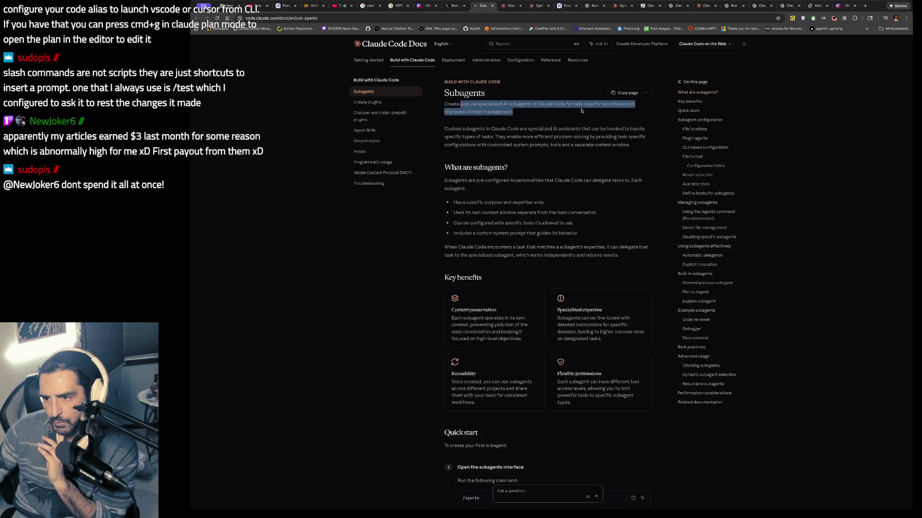
left_click_drag(478, 128, 479, 166)
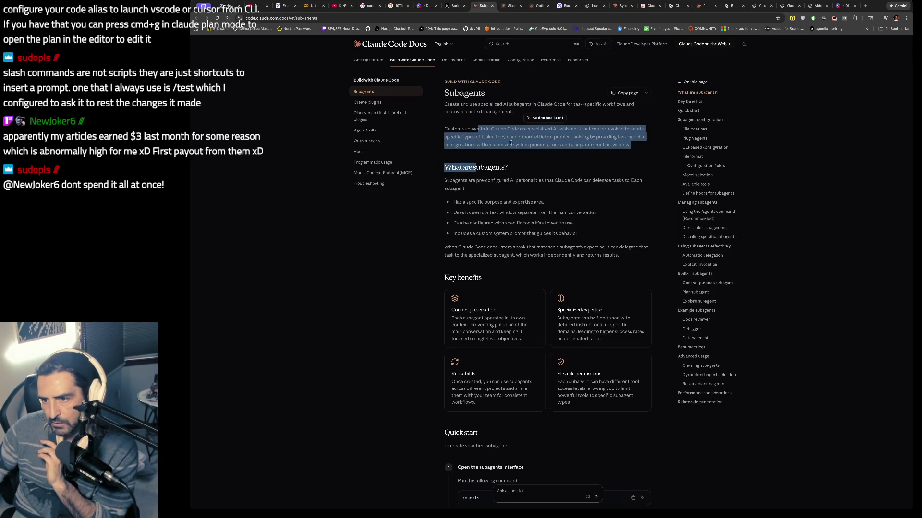
scroll(516, 146, "down", 1)
left_click(448, 151)
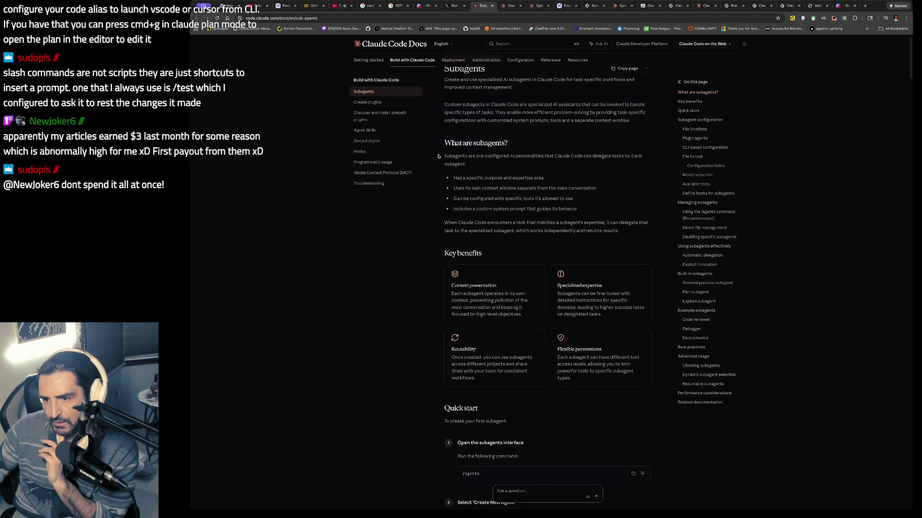
left_click_drag(445, 157, 451, 230)
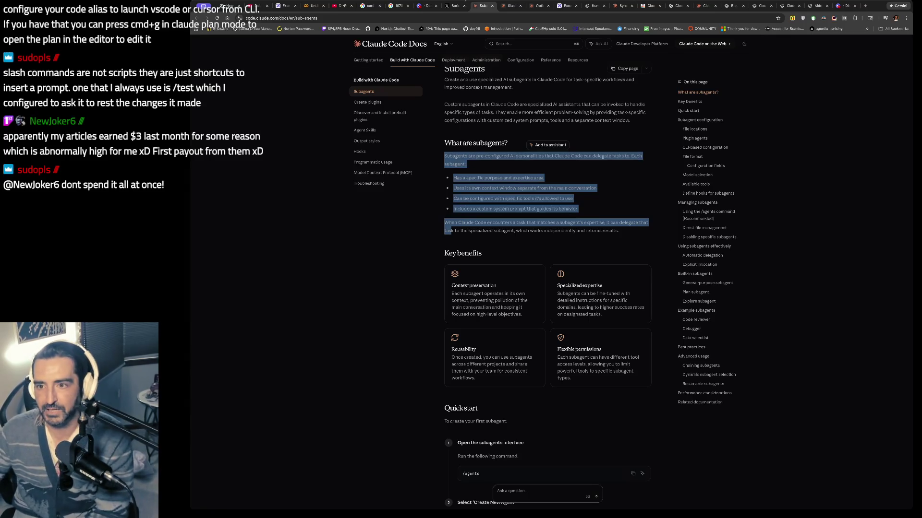
key("ctrl+shift+Tab")
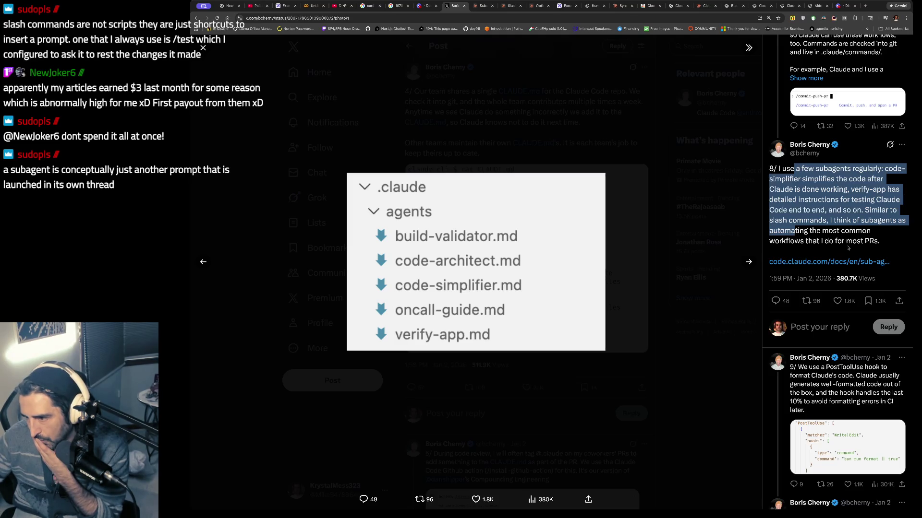
- Scroll through tweet 8 about subagents, then switch to the excalidraw.com tab
scroll(848, 248, "down", 1)
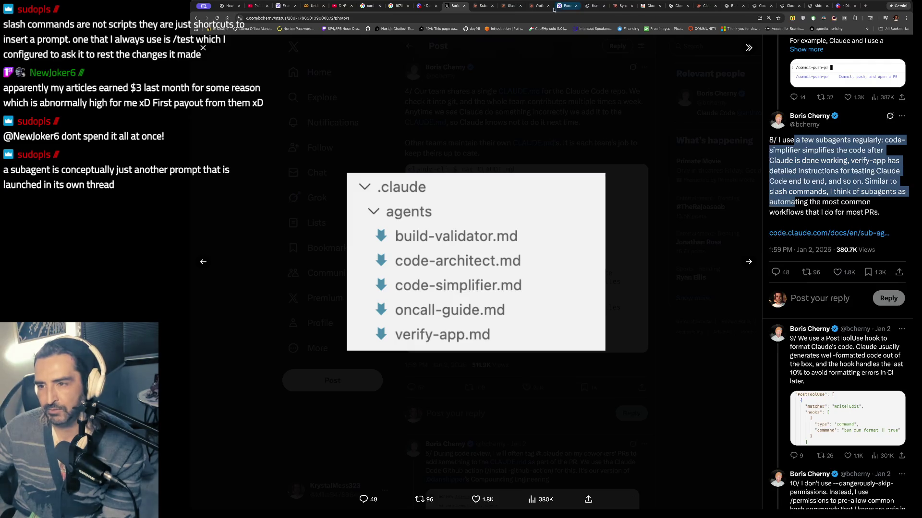
left_click(511, 6)
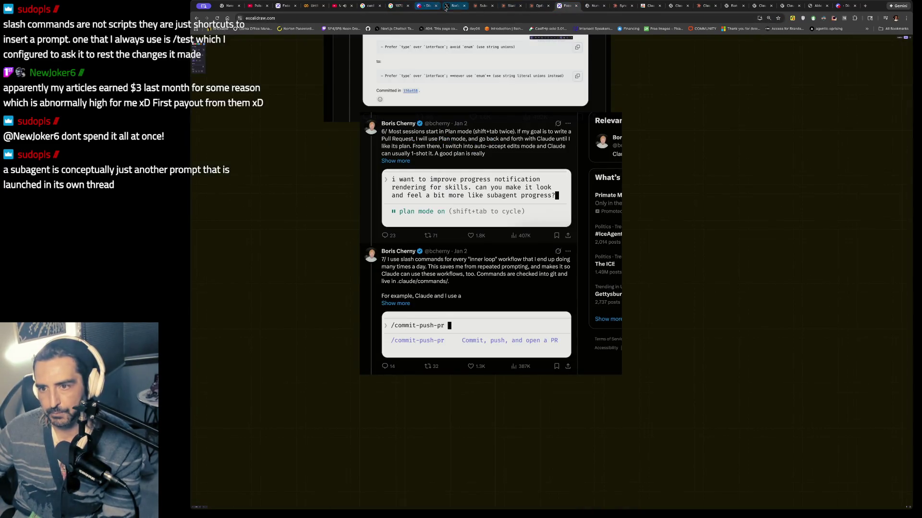
- Close the .claude agents photo and scroll the X thread, checking the Excalidraw board in between
key("ctrl+shift+Tab")
key("ctrl+shift+Tab")
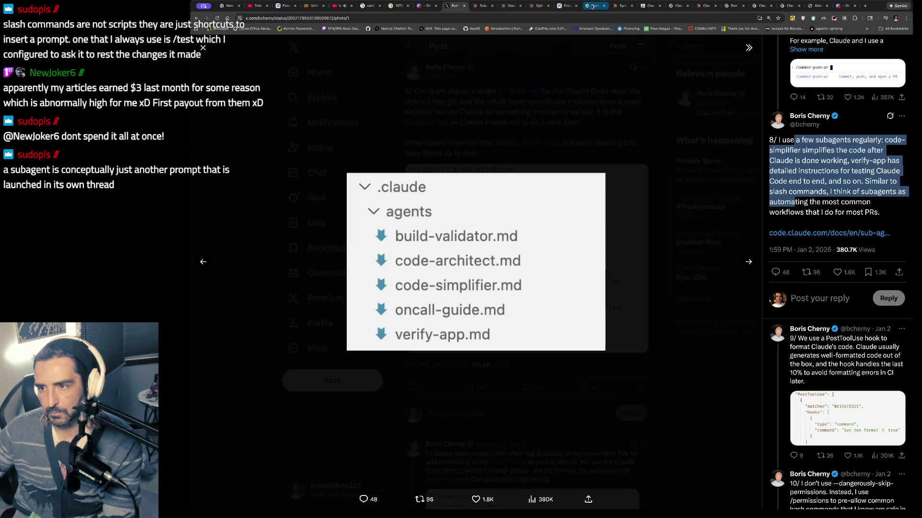
left_click(565, 7)
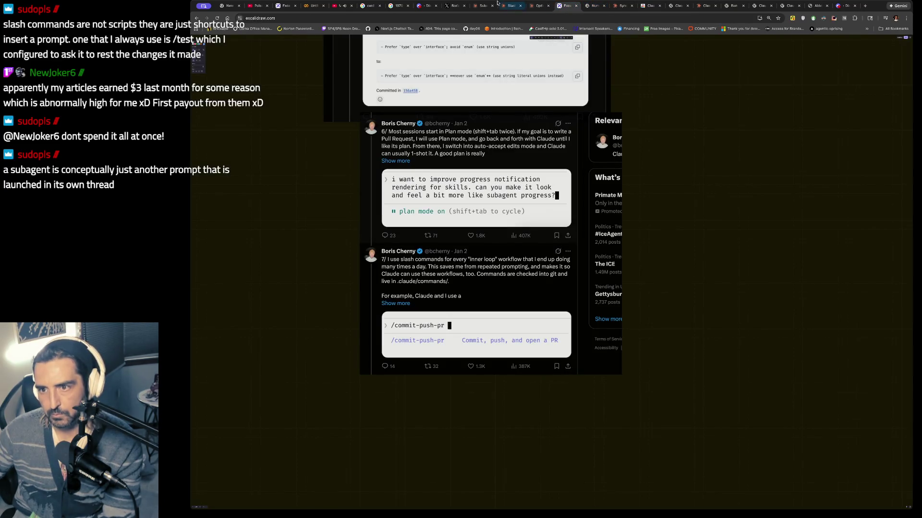
left_click(455, 6)
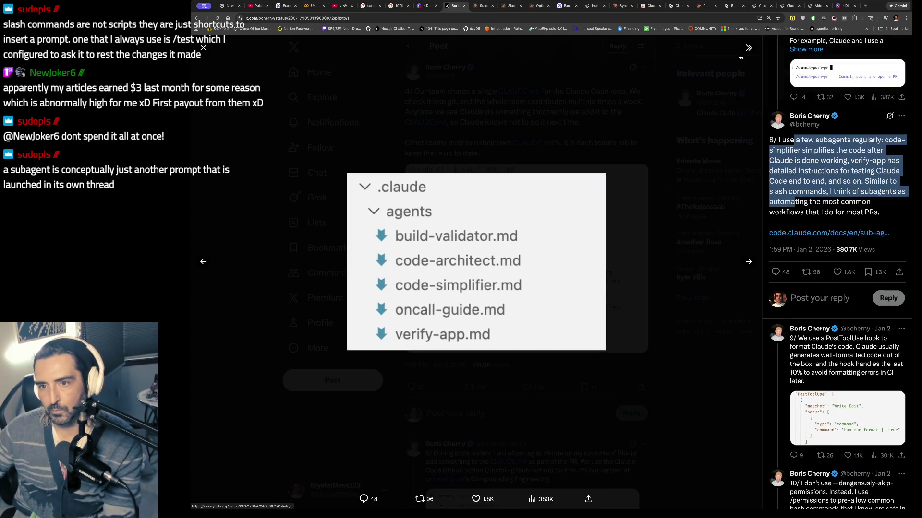
left_click(487, 48)
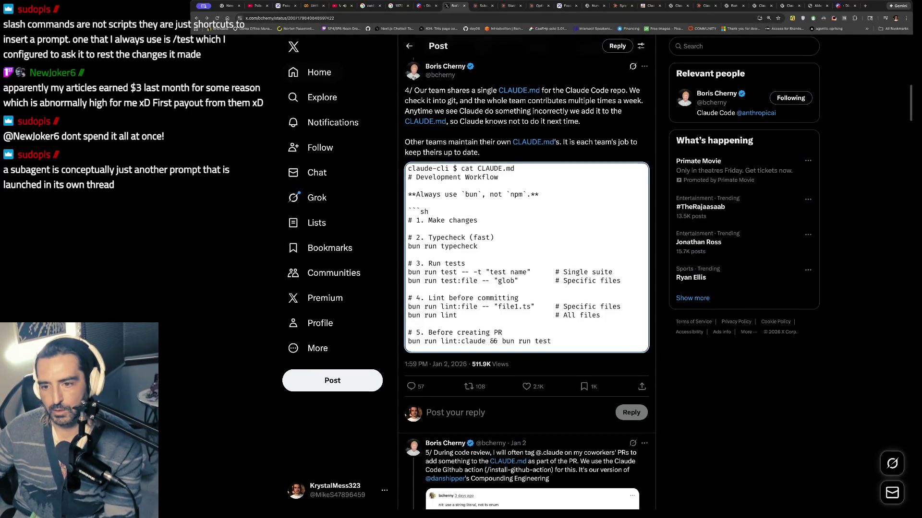
scroll(480, 136, "down", 5)
scroll(480, 136, "down", 3)
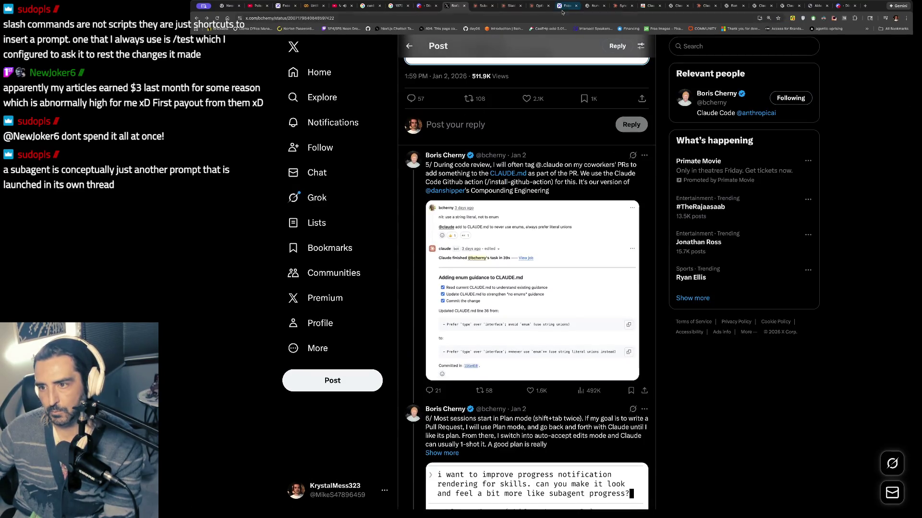
left_click(562, 6)
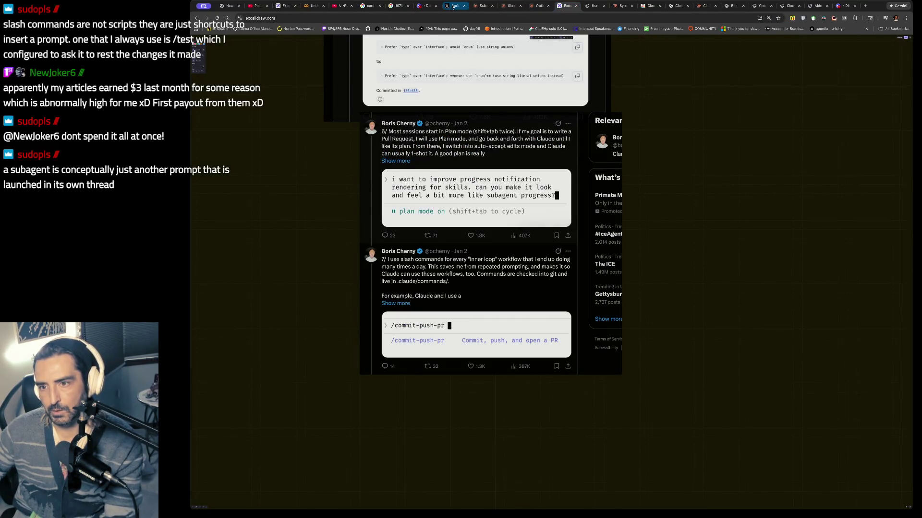
left_click(454, 6)
scroll(468, 126, "down", 3)
scroll(468, 126, "down", 7)
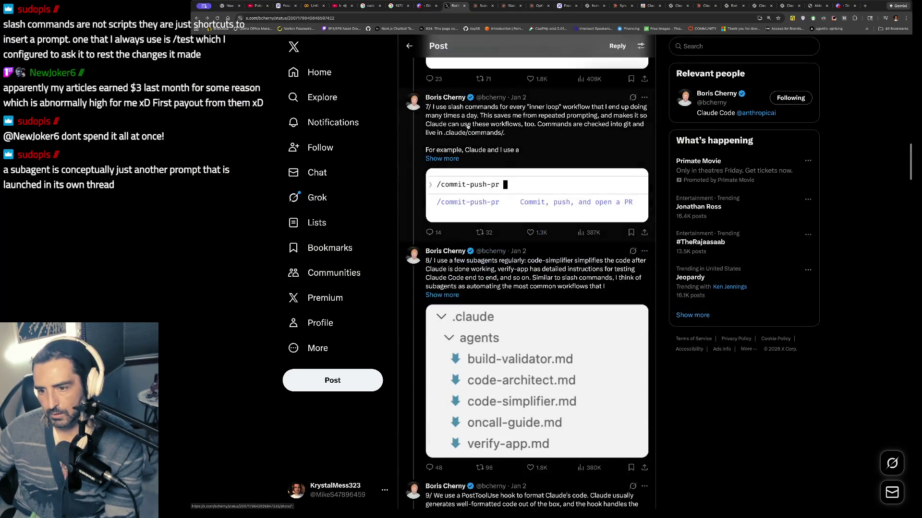
scroll(468, 126, "down", 1)
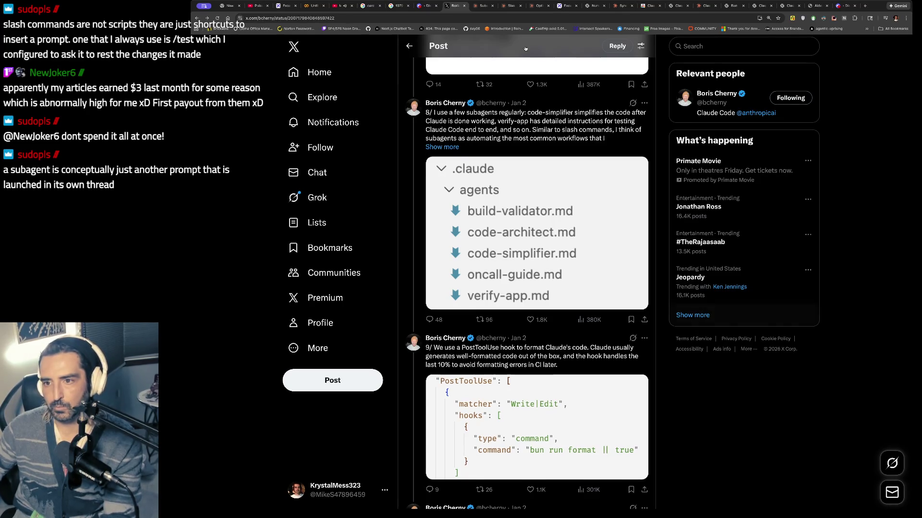
- Paste the tweet 8 subagents screenshot into Excalidraw and drag it below the tweet 7 screenshot
left_click(566, 6)
scroll(533, 283, "down", 3)
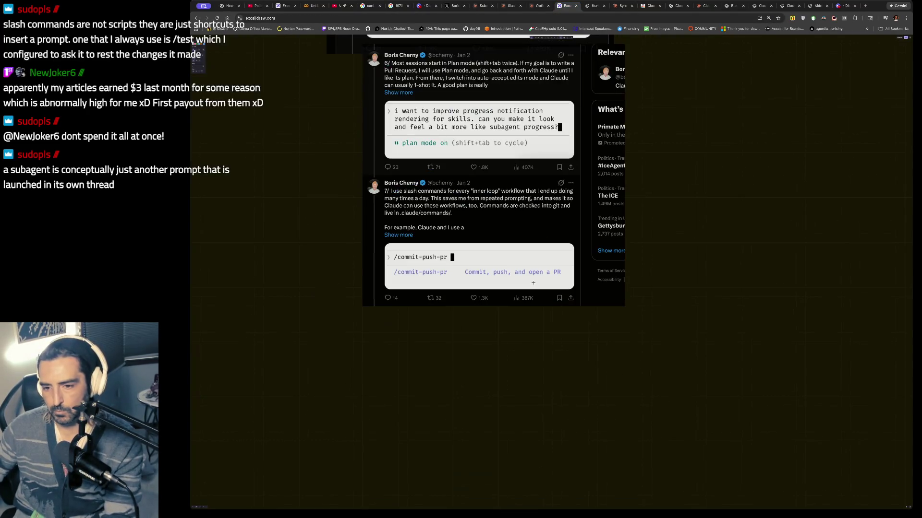
key("ctrl+v")
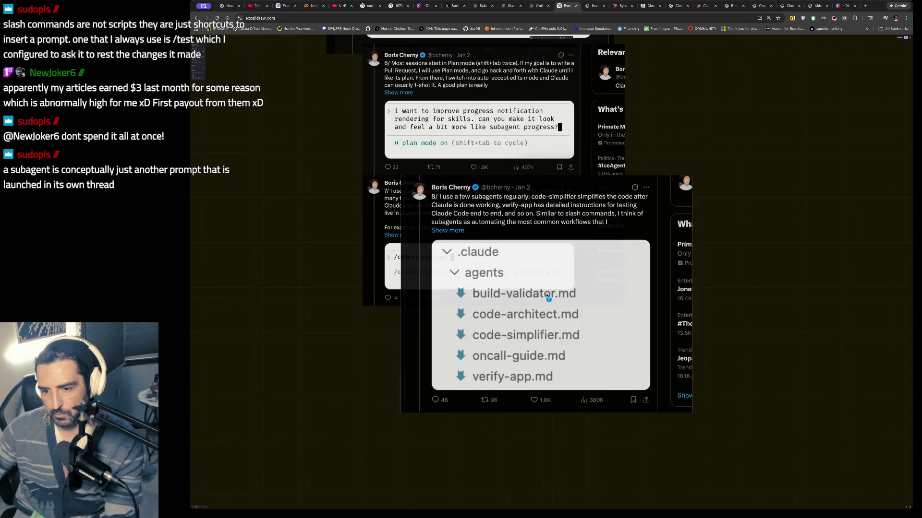
scroll(552, 269, "down", 3)
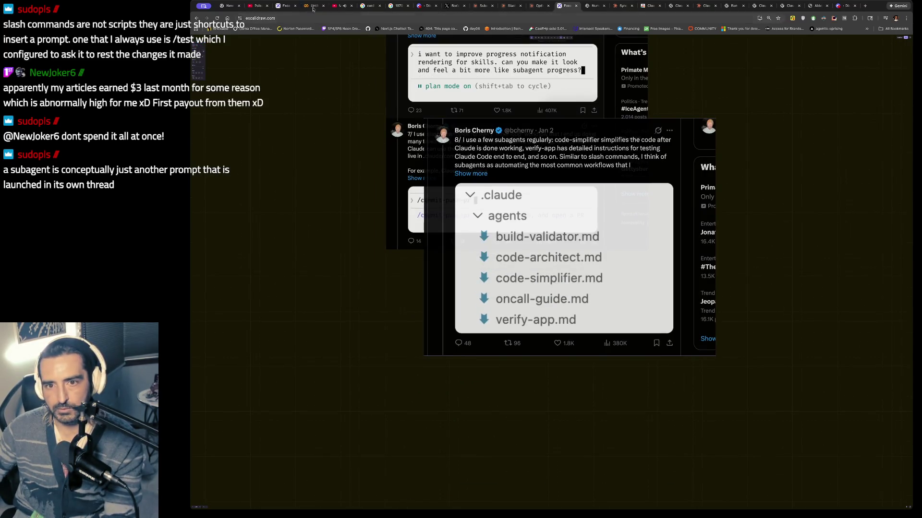
left_click(342, 5)
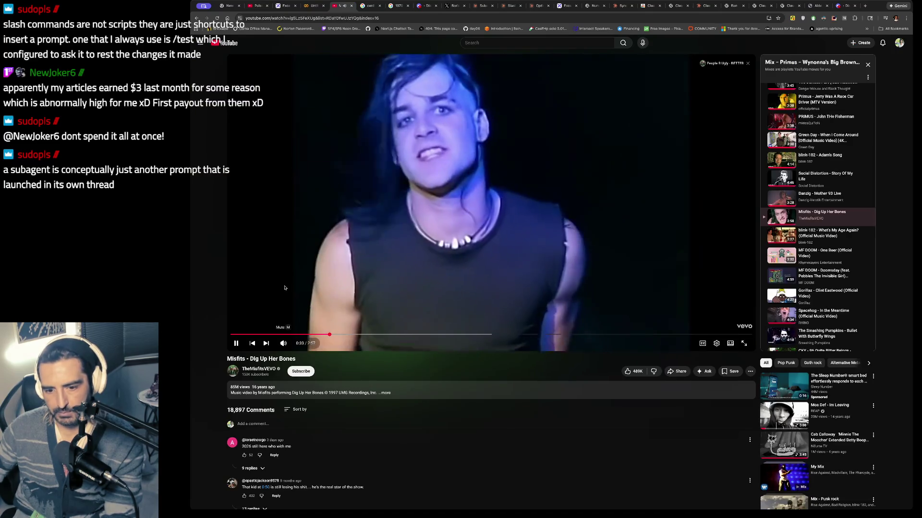
left_click(560, 6)
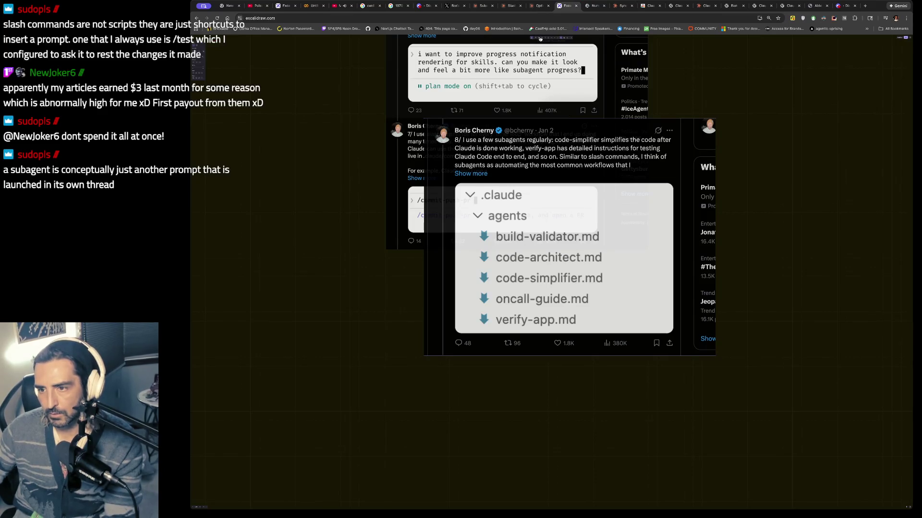
left_click_drag(522, 158, 500, 346)
scroll(497, 339, "down", 3)
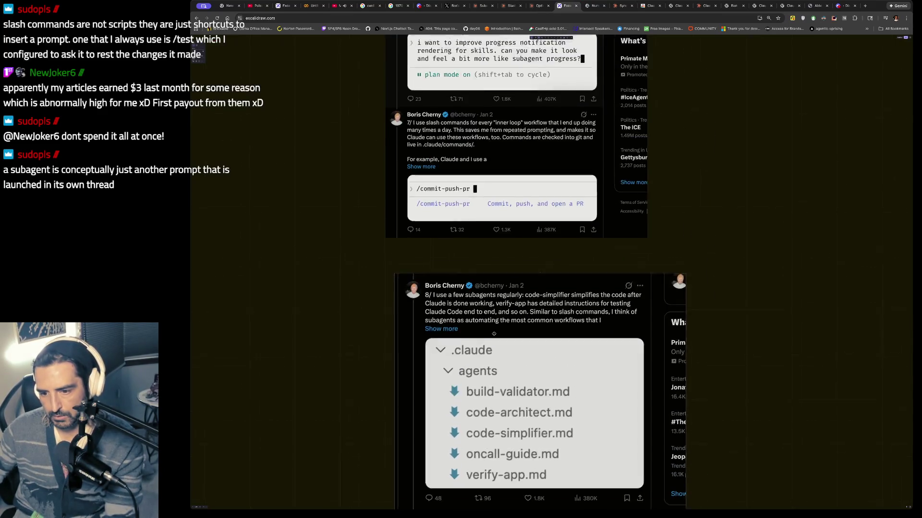
scroll(493, 334, "down", 3)
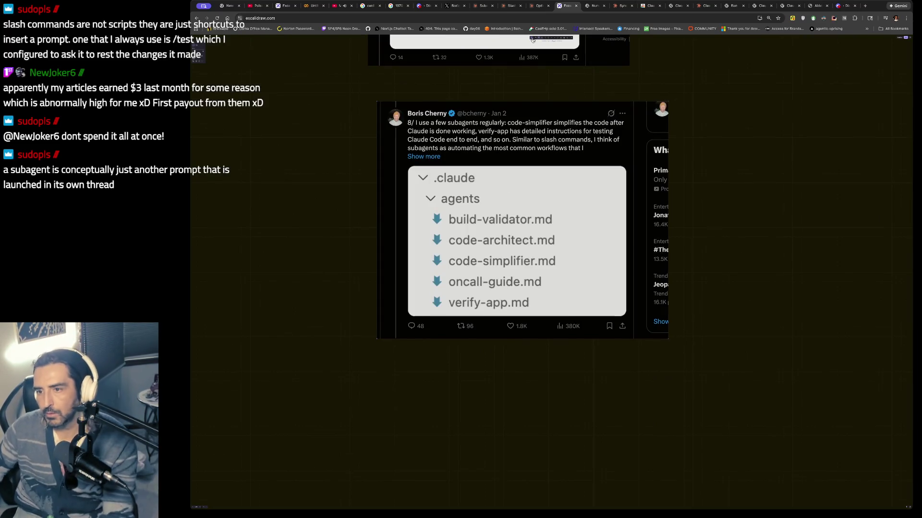
- Add the text note '*I'd like to see a professional impl of this' right of the tweet 8 image
key("t")
left_click(719, 163)
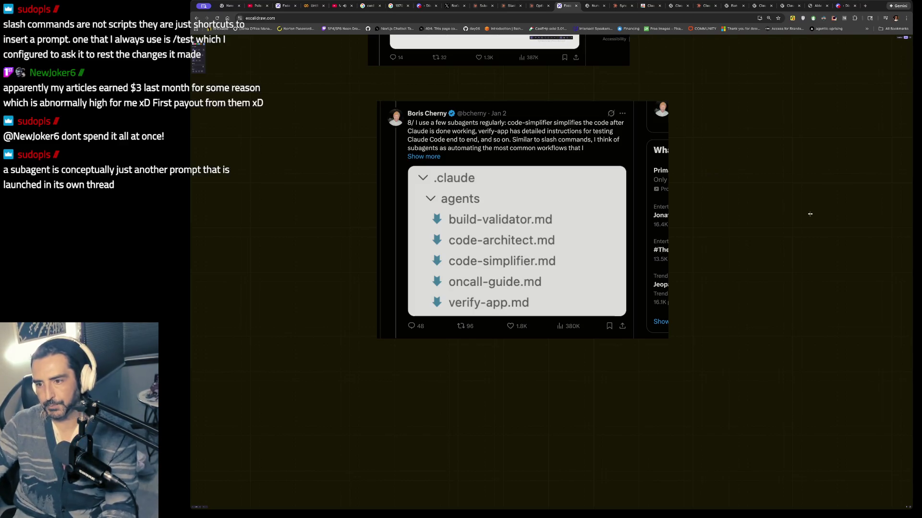
type("*I'd")
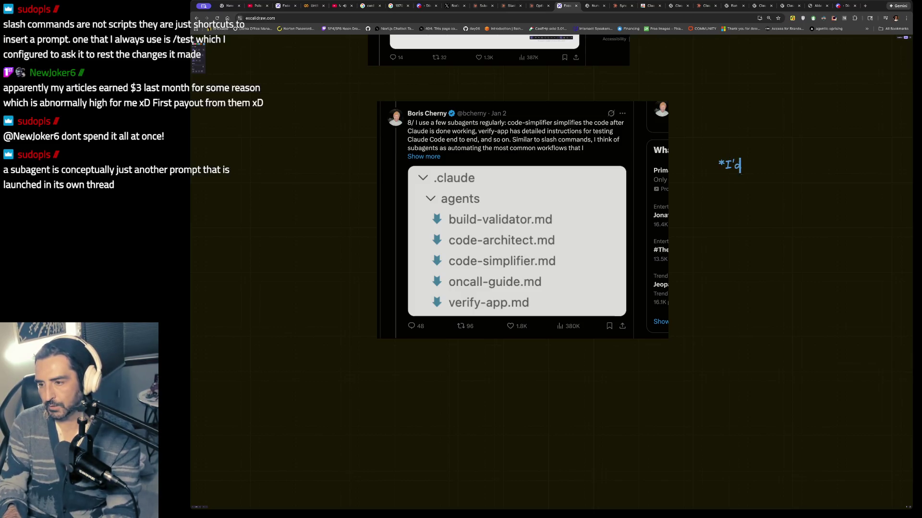
type(" like to see a pr")
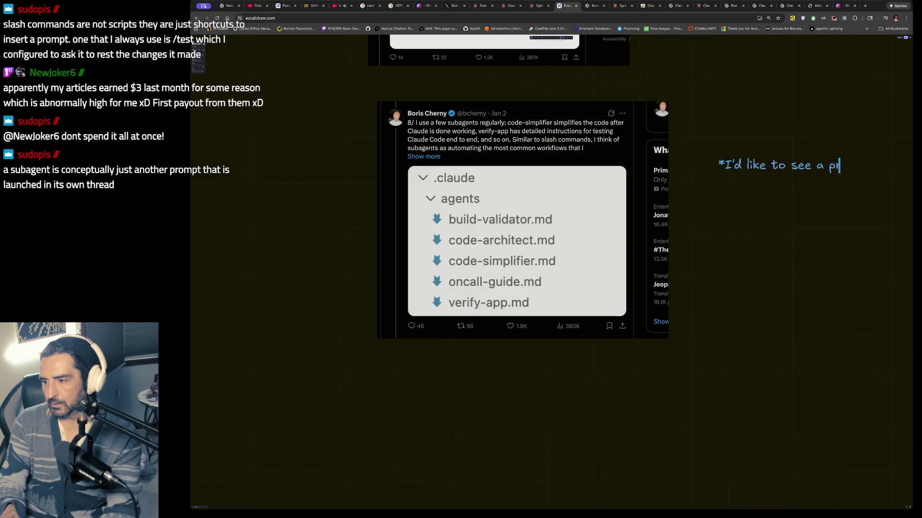
type("ofessional imp")
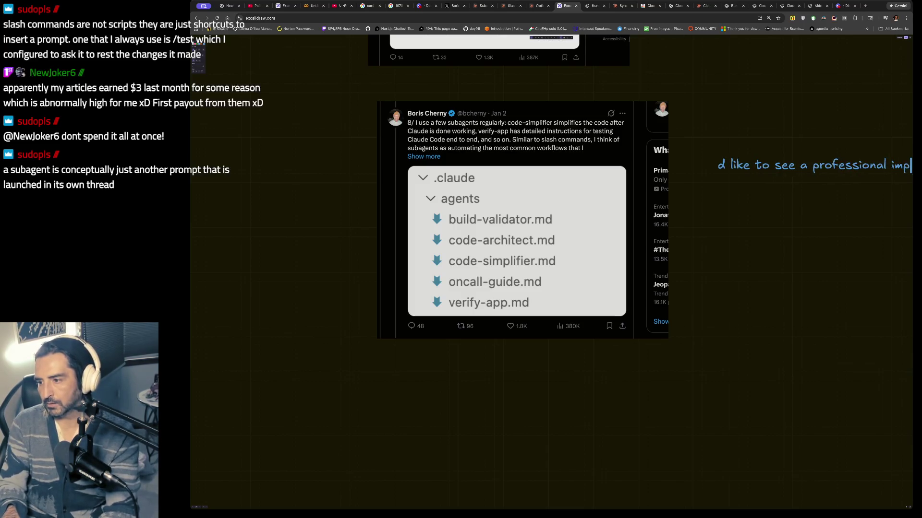
type("l of this")
key("Return")
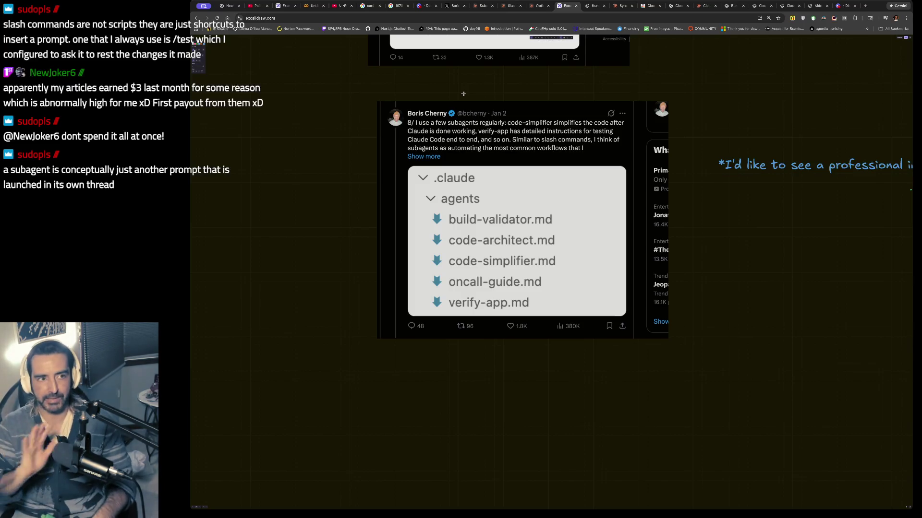
key("ctrl+t")
- Load linkedin, click its search bar, then close the LinkedIn tab
type("linkedin")
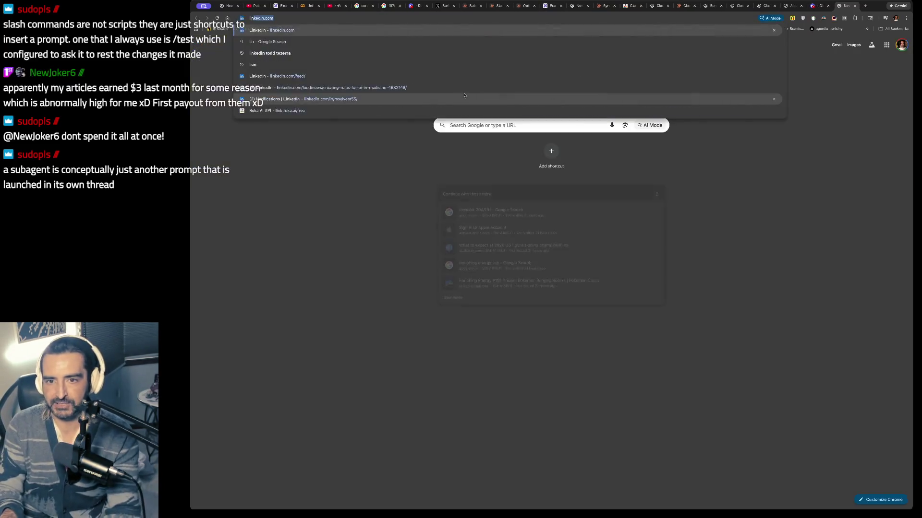
key("Return")
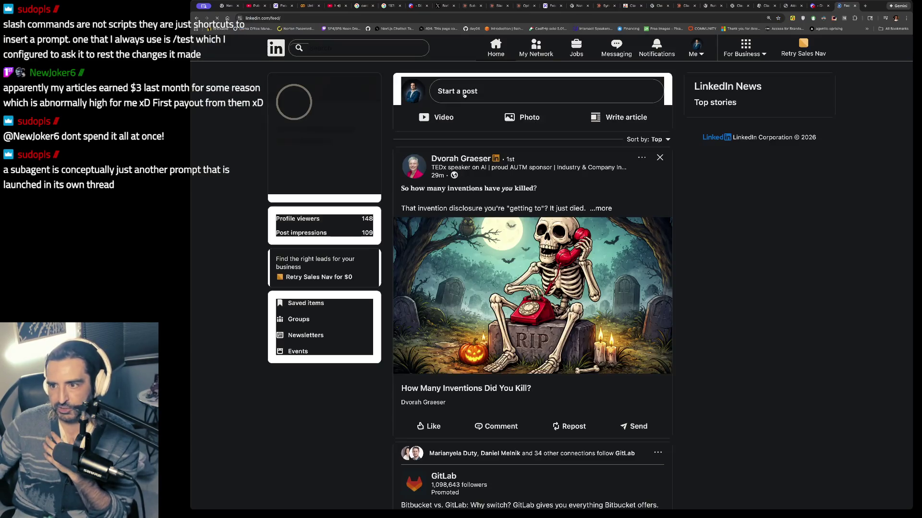
left_click(328, 49)
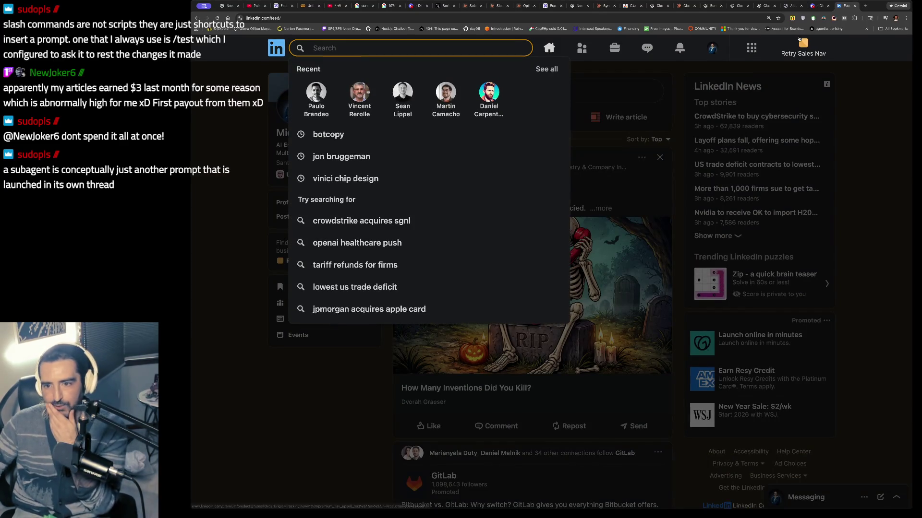
key("ctrl+w")
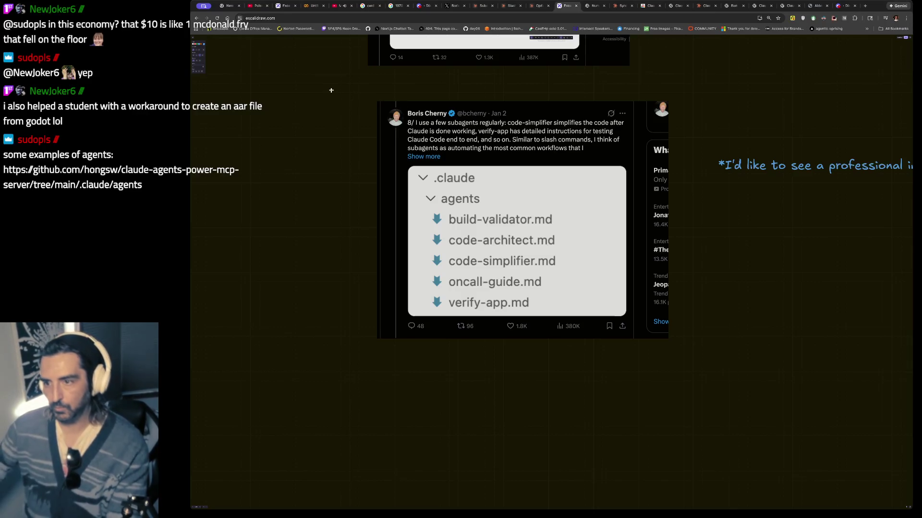
scroll(452, 178, "down", 2)
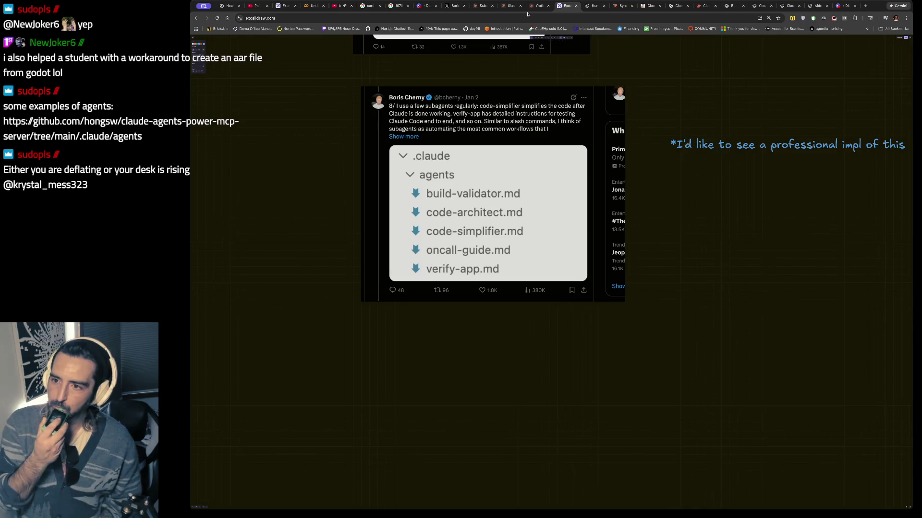
left_click(454, 6)
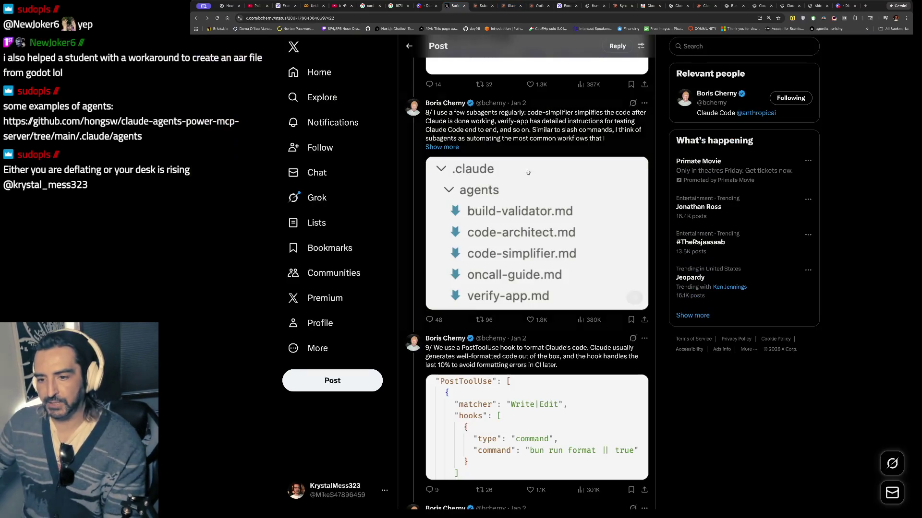
- Enlarge the PostToolUse hook image, highlight its post text, then advance to the /permissions image
scroll(527, 206, "down", 3)
scroll(537, 215, "down", 1)
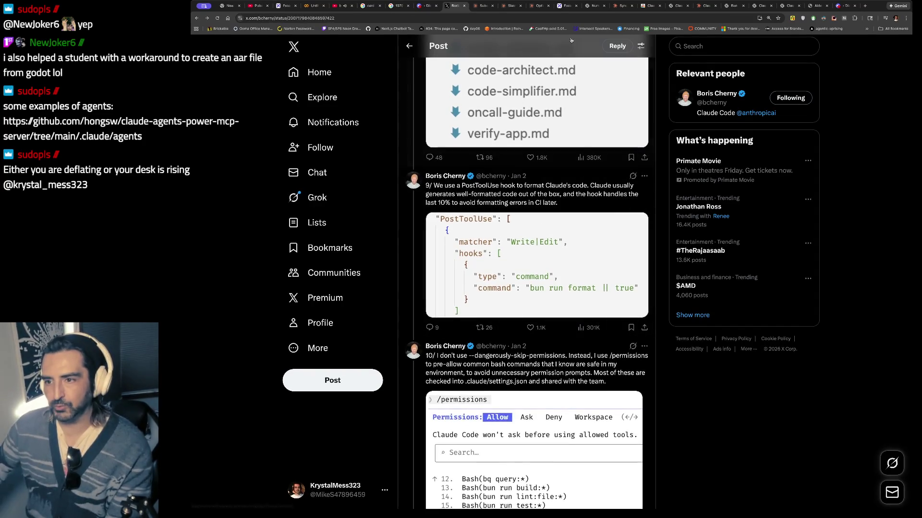
left_click(542, 243)
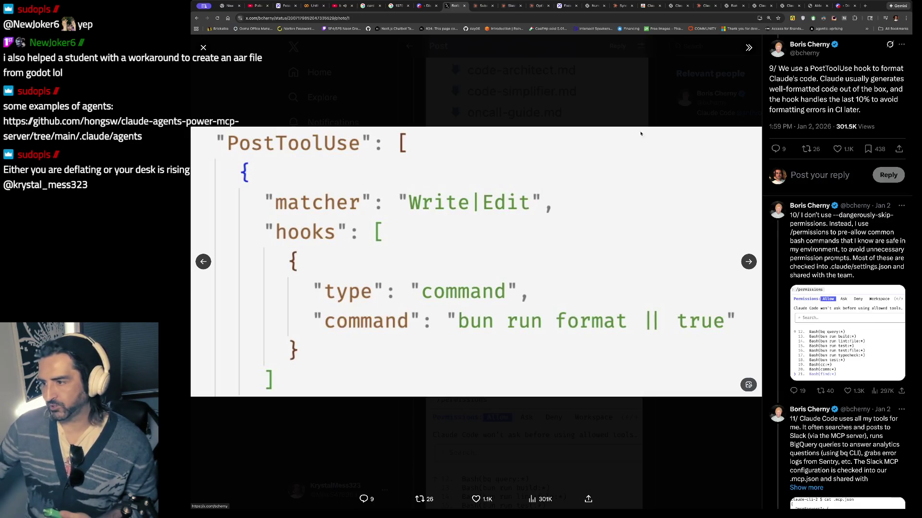
left_click_drag(854, 68, 853, 80)
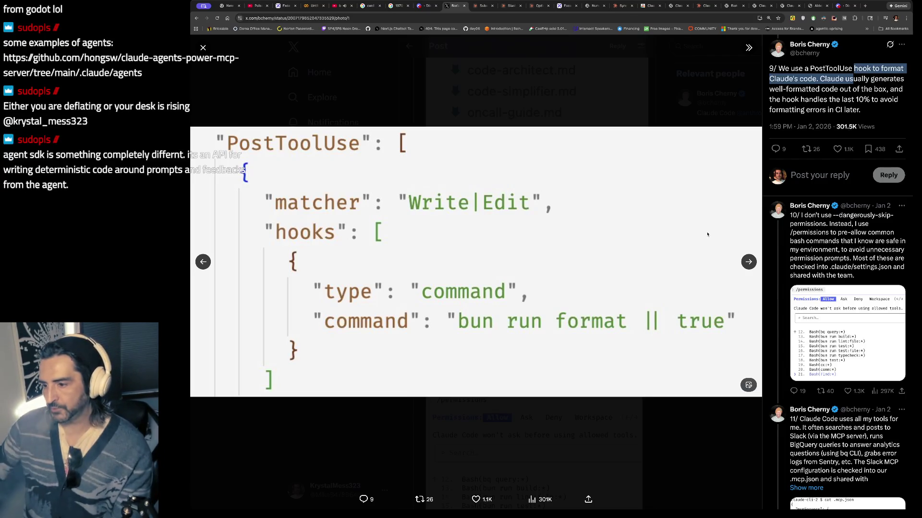
left_click(753, 259)
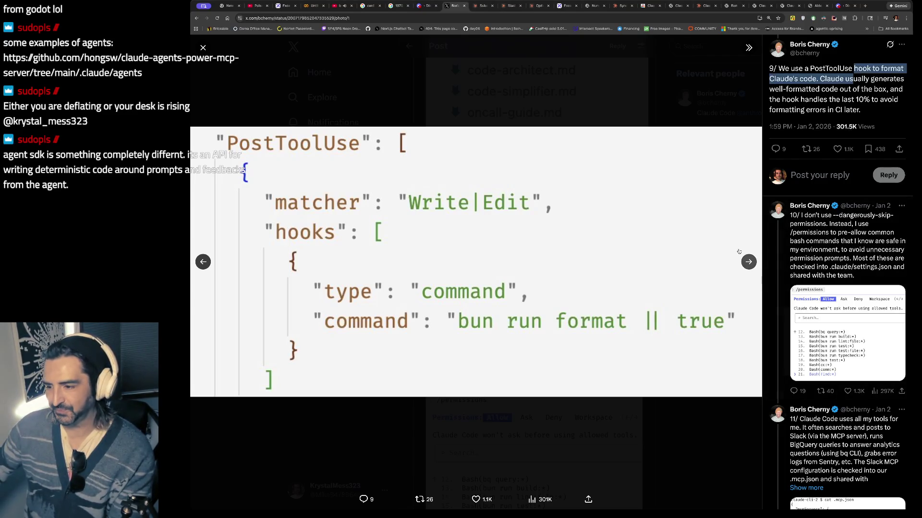
left_click(749, 260)
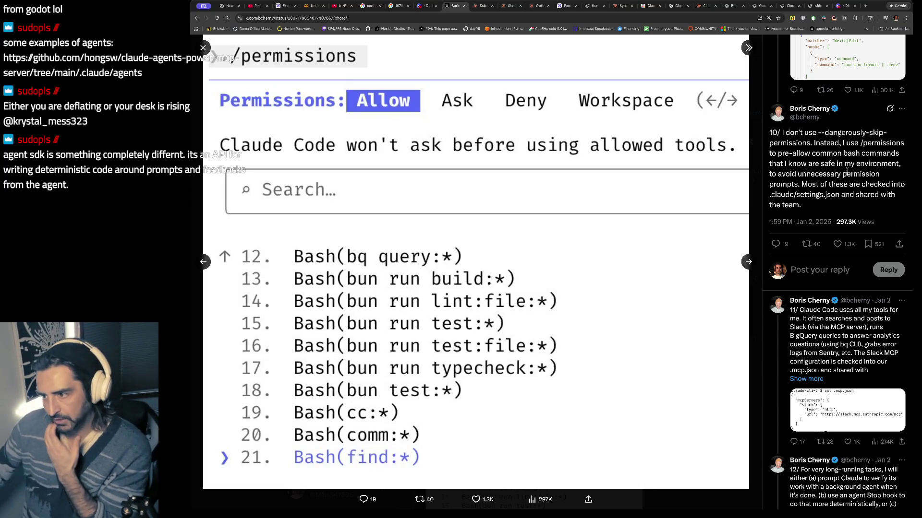
- Highlight the tenth post's '/permissions' passage on pre-allowing safe bash commands, then return to Excalidraw
left_click_drag(834, 143, 835, 204)
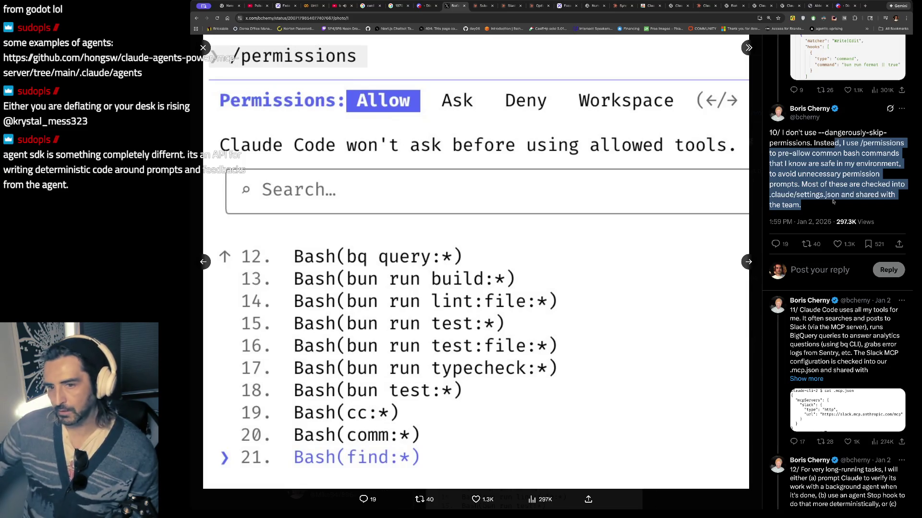
left_click(334, 95)
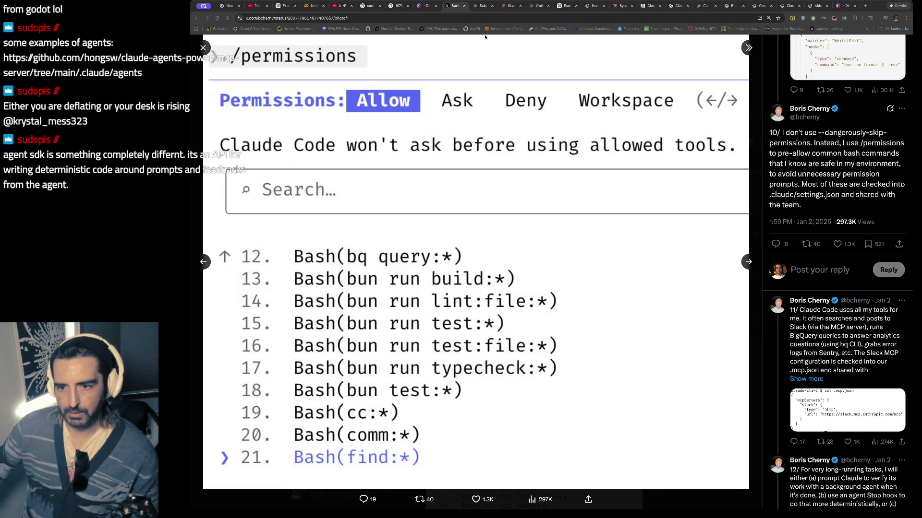
left_click_drag(838, 143, 802, 206)
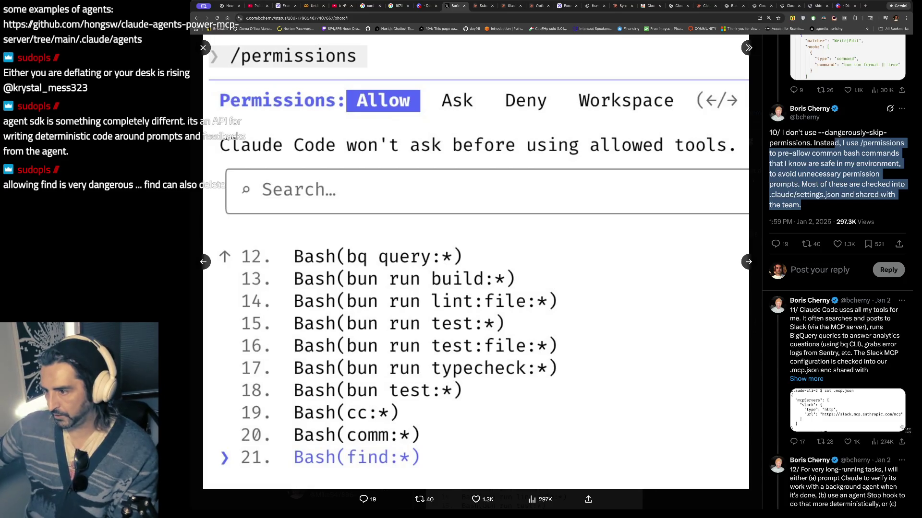
left_click(566, 5)
scroll(794, 416, "down", 1)
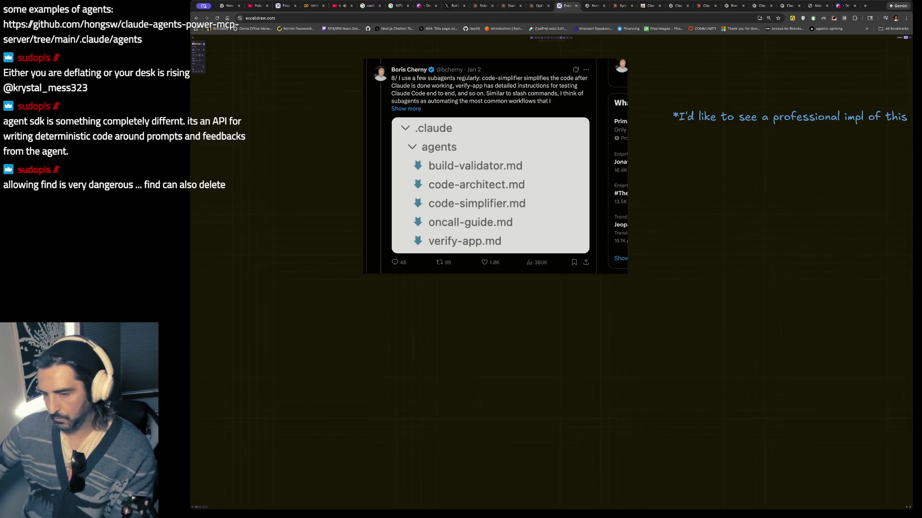
- Paste the /permissions screenshot and move it below the .claude agents tweet
key("ctrl+v")
scroll(638, 309, "down", 3)
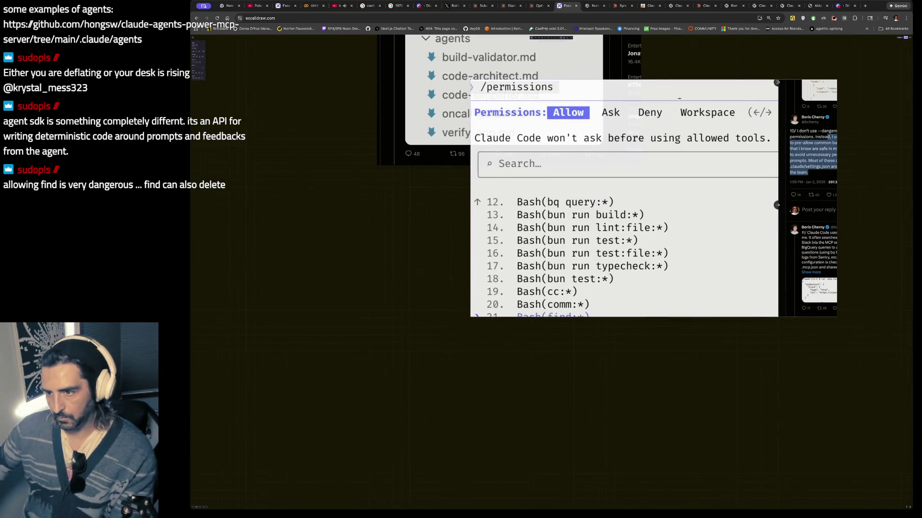
left_click_drag(538, 96, 462, 270)
scroll(538, 197, "up", 1)
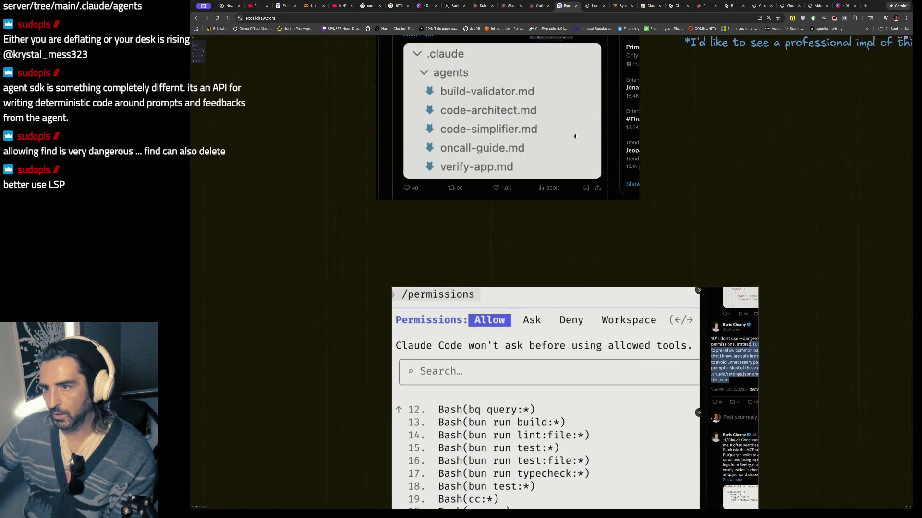
- Close the full-size photo view on the X thread and come back to the Excalidraw board
left_click(453, 5)
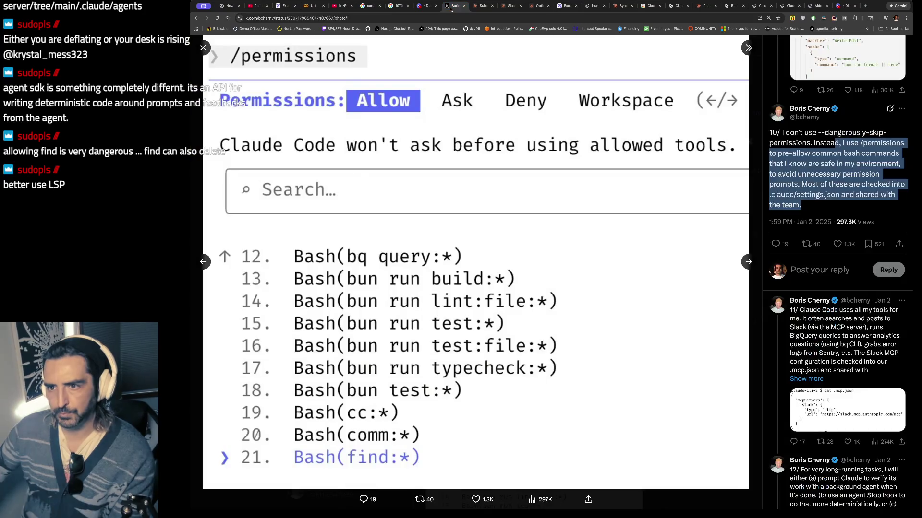
left_click(203, 48)
scroll(449, 174, "down", 3)
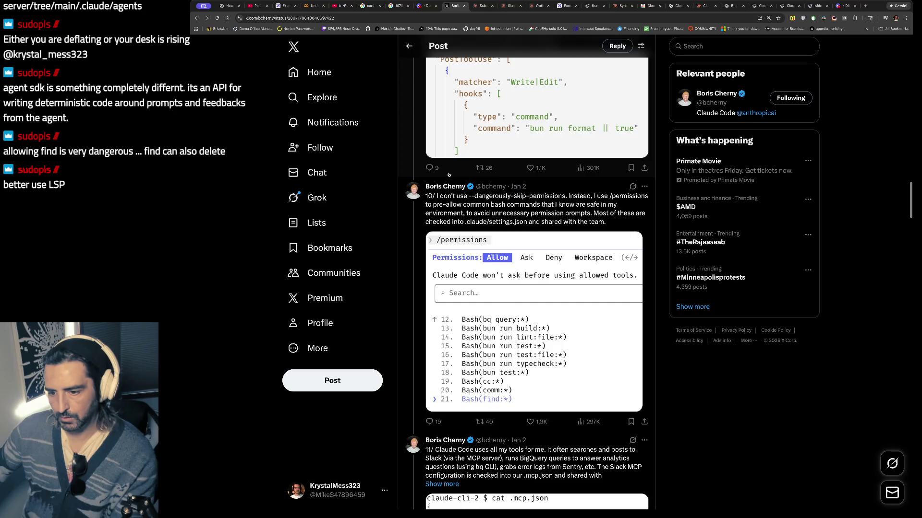
scroll(599, 148, "up", 4)
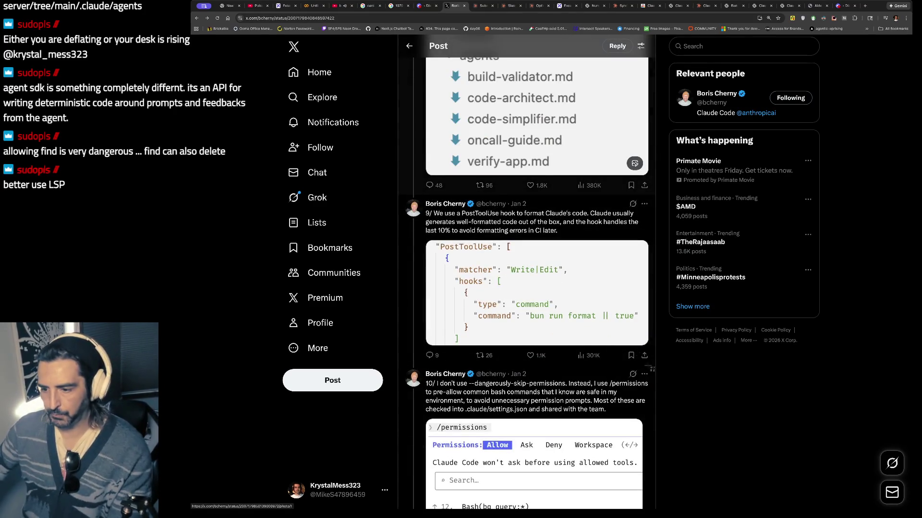
left_click(564, 5)
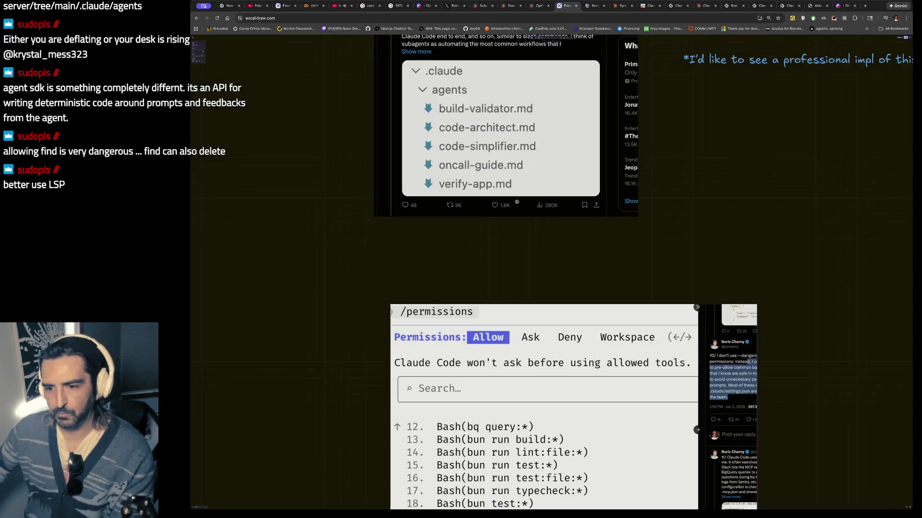
- Shift the /permissions image down and paste the PostToolUse hook tweet screenshot between it and the agents tweet
scroll(516, 201, "down", 1)
left_click_drag(497, 286, 479, 384)
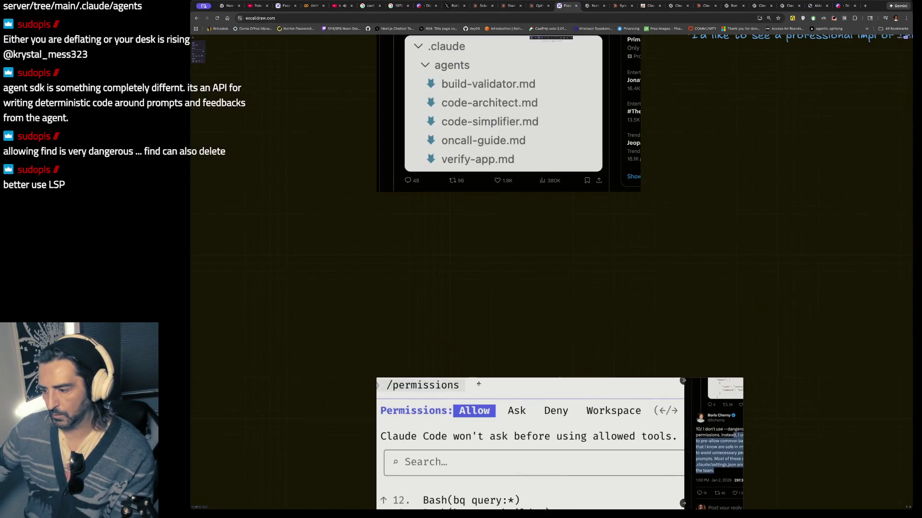
key("ctrl+v")
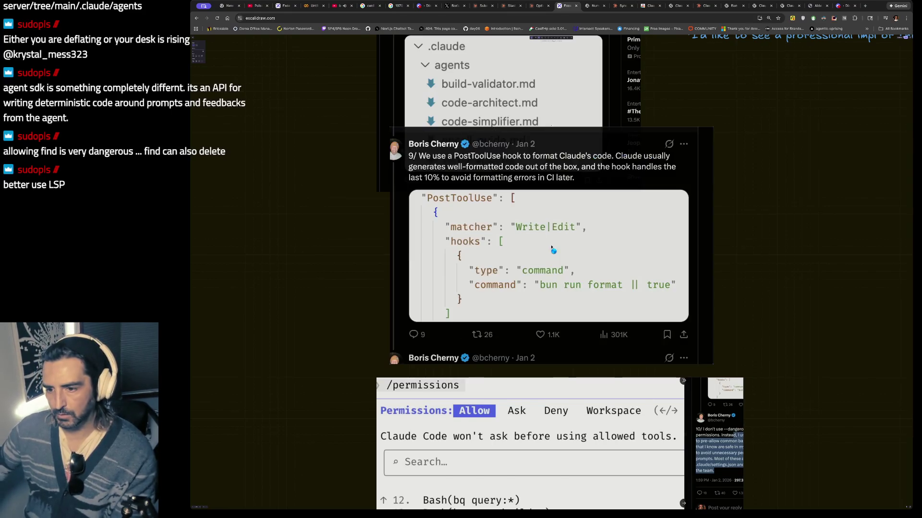
left_click_drag(560, 253, 554, 275)
scroll(554, 274, "down", 5)
scroll(651, 251, "down", 1)
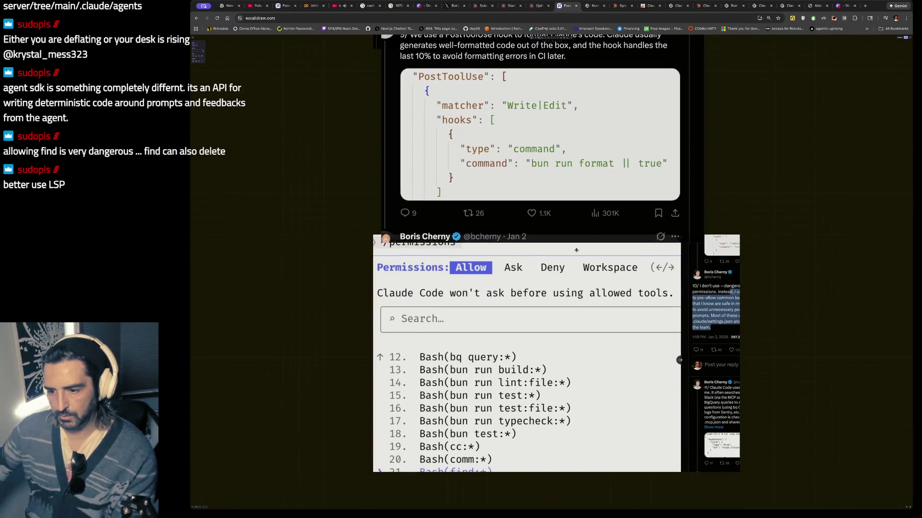
left_click_drag(651, 252, 648, 359)
left_click_drag(536, 144, 536, 217)
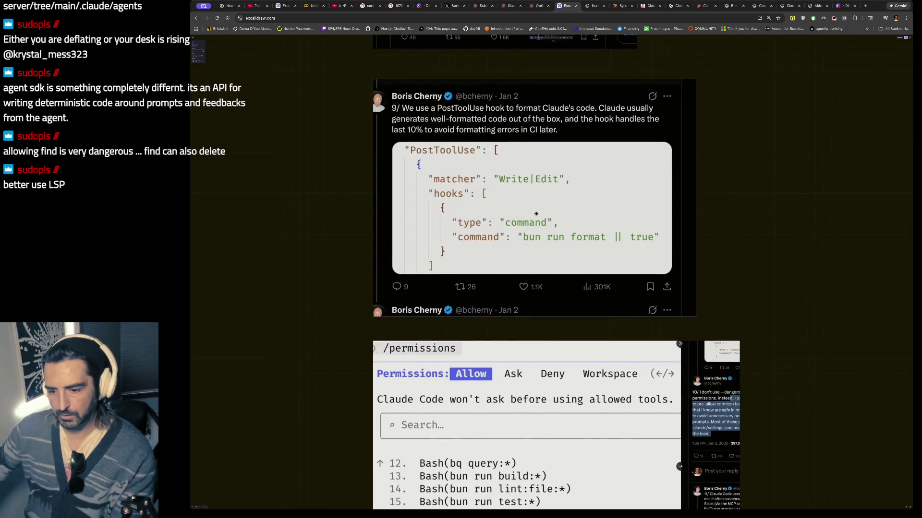
scroll(545, 342, "down", 4)
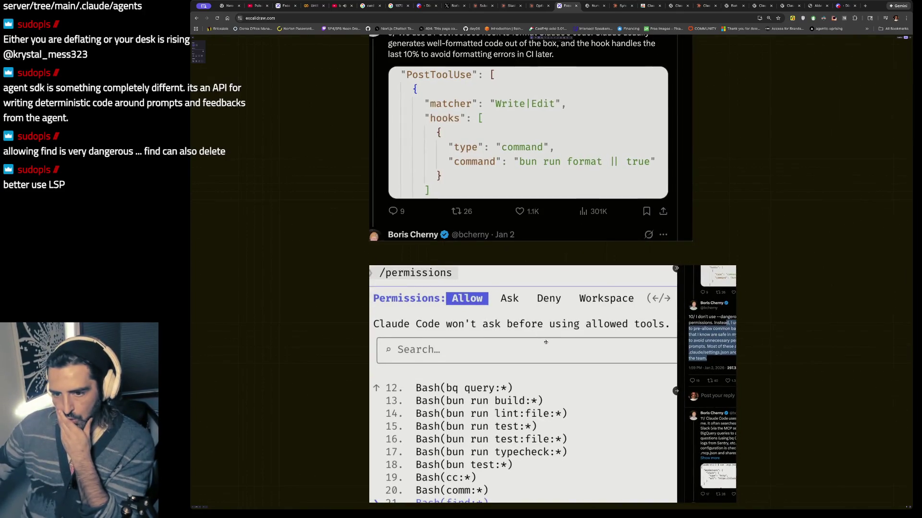
scroll(545, 342, "up", 15)
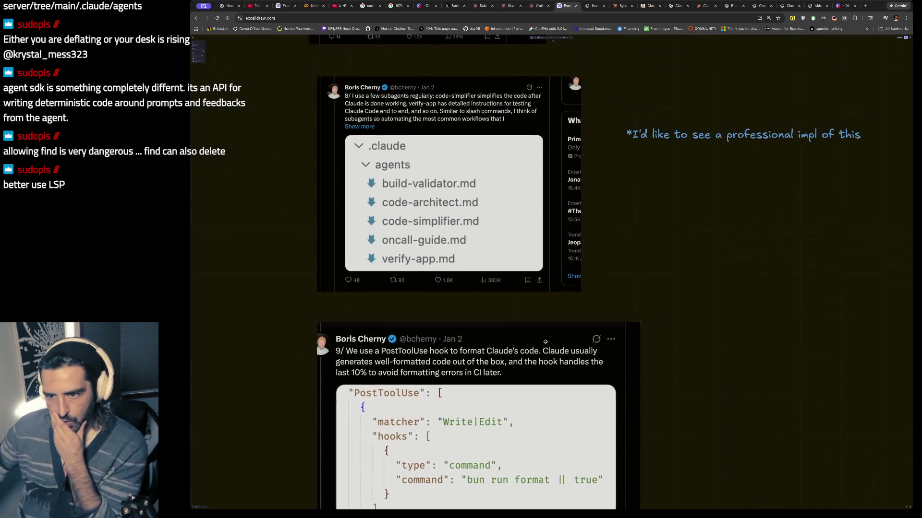
scroll(546, 342, "down", 20)
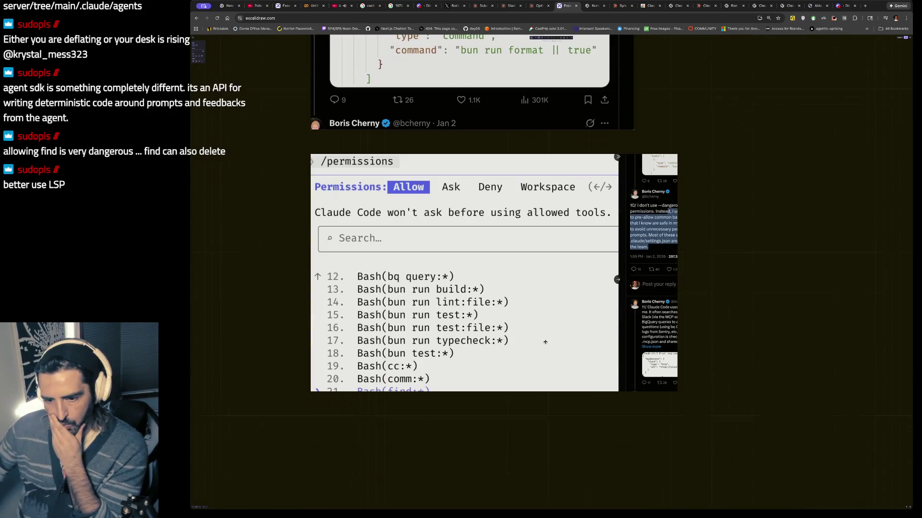
scroll(545, 342, "up", 1)
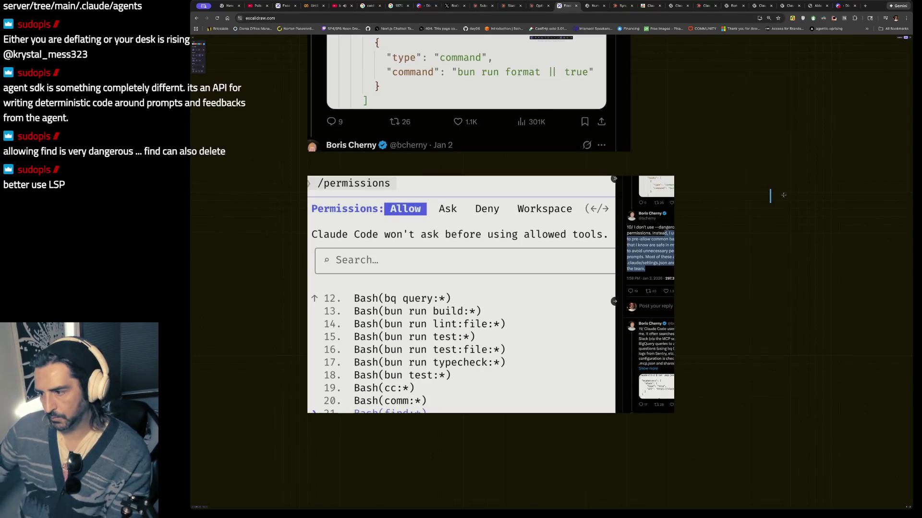
- Add the note 'add this one for sure' right of the images, then go back to the X thread
double_click(766, 211)
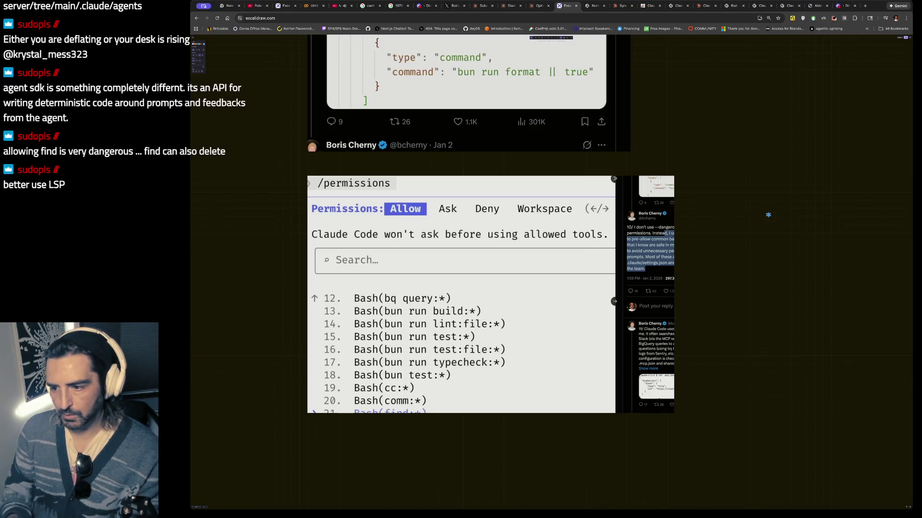
type("add this one for sure")
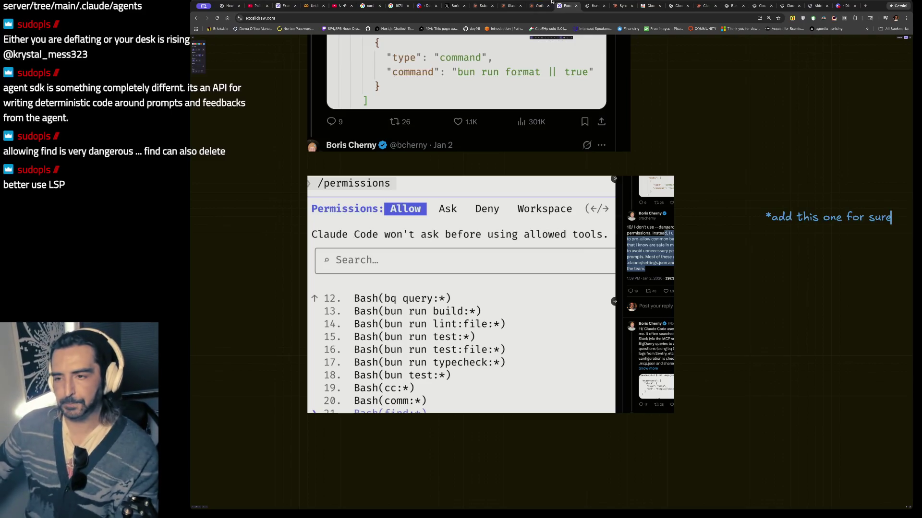
left_click(451, 6)
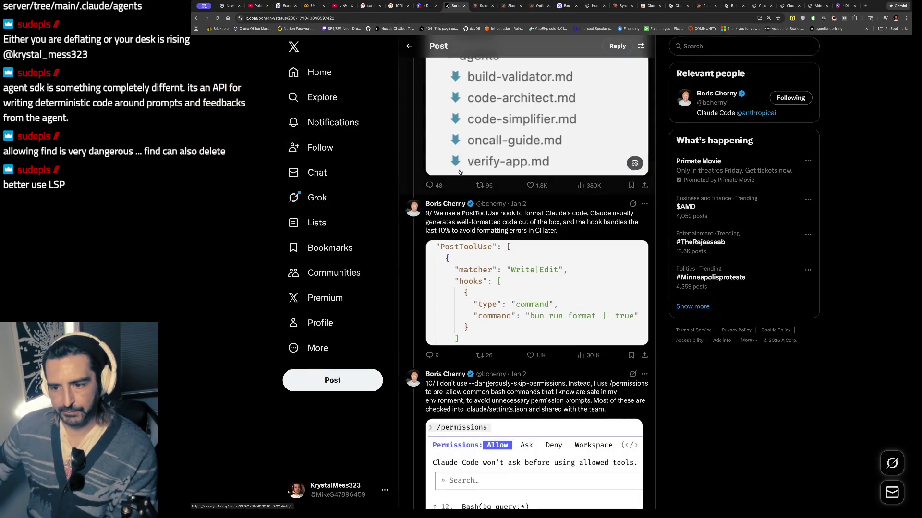
- Enlarge tweet 11's .mcp.json photo and read the MCP tools post, then view the claude.ai/code page
scroll(486, 278, "down", 8)
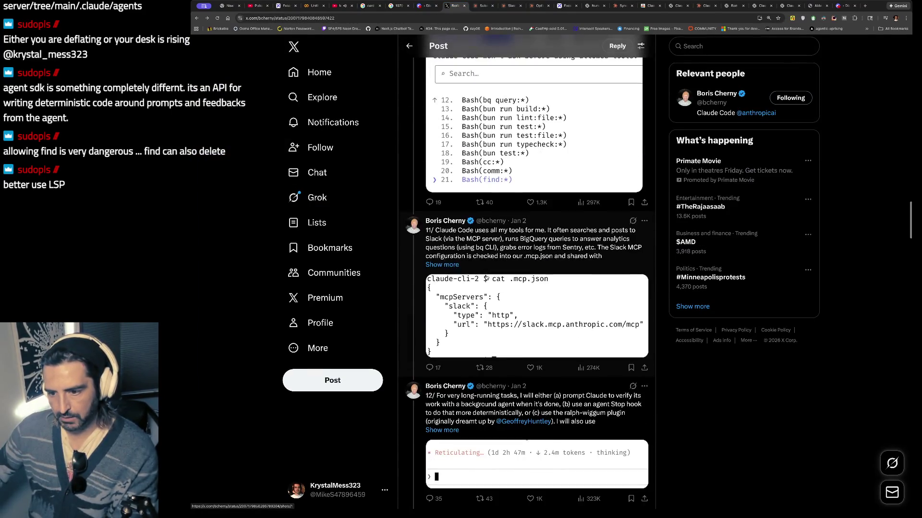
scroll(486, 278, "down", 1)
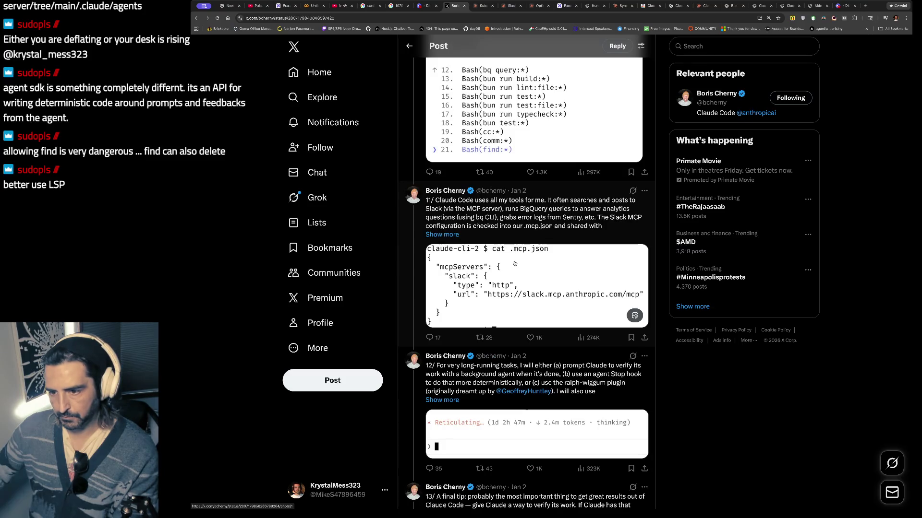
left_click(529, 264)
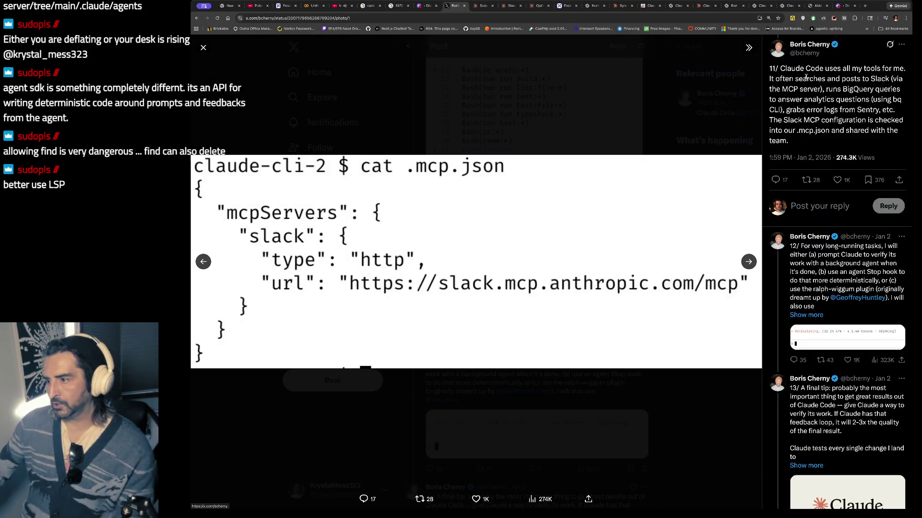
left_click_drag(808, 78, 806, 157)
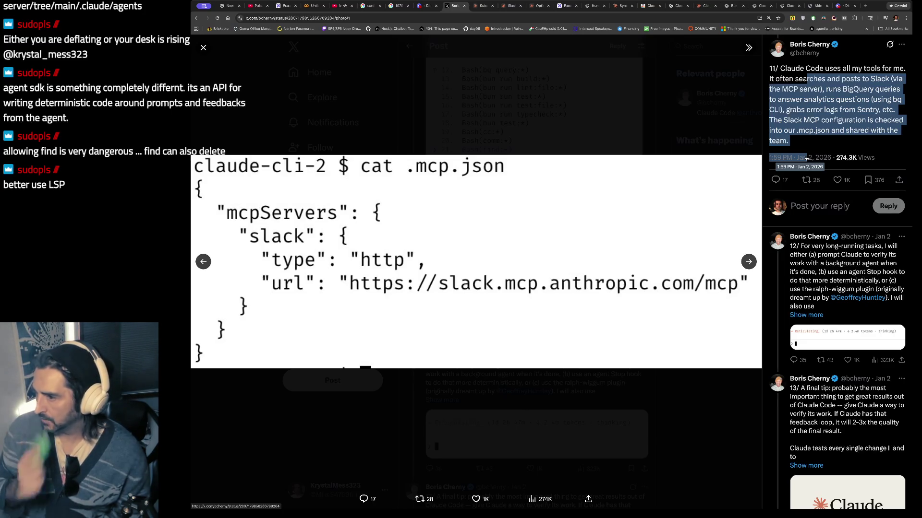
left_click_drag(818, 78, 821, 110)
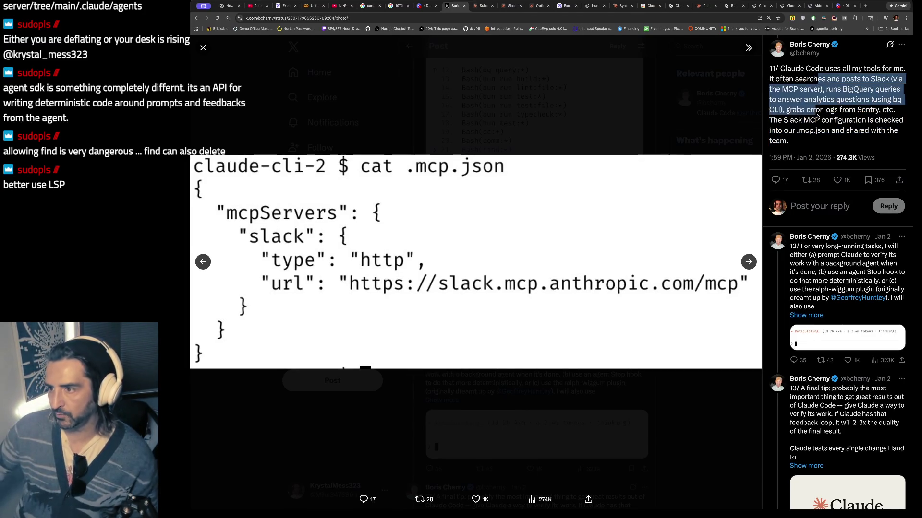
left_click(704, 5)
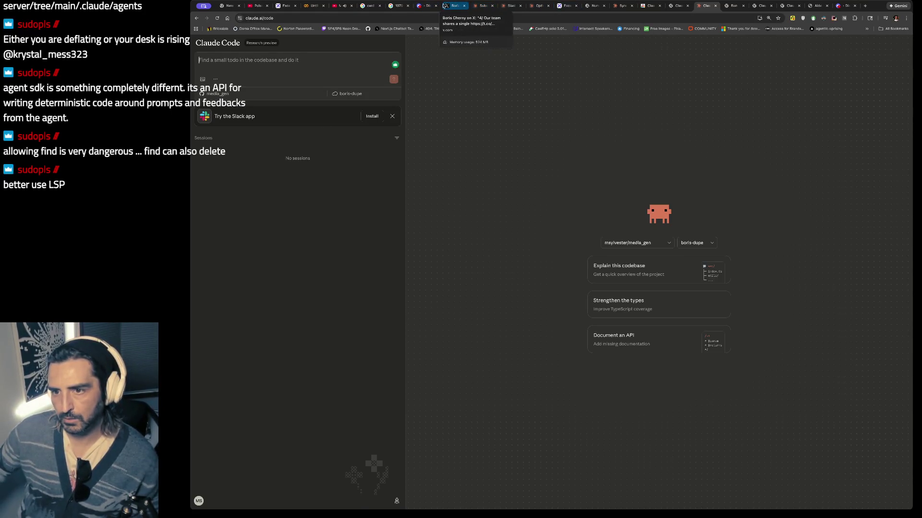
- Return to tweet 11's enlarged .mcp.json photo on X and highlight the end of its text
left_click(454, 6)
mouse_move(804, 100)
left_mouse_down()
mouse_move(835, 130)
mouse_move(828, 141)
left_mouse_up()
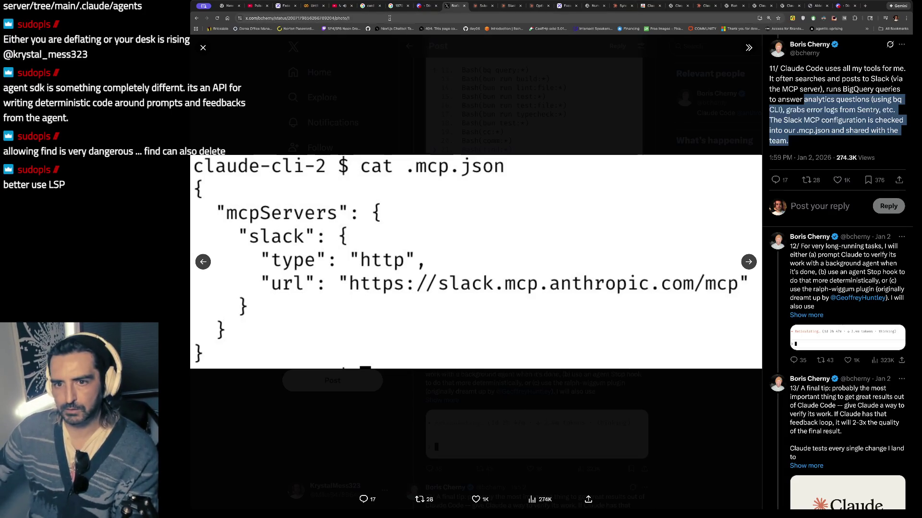
- Close the photo view, region-screenshot tweet 11 with its .mcp.json code block, and return to Excalidraw
left_click(203, 48)
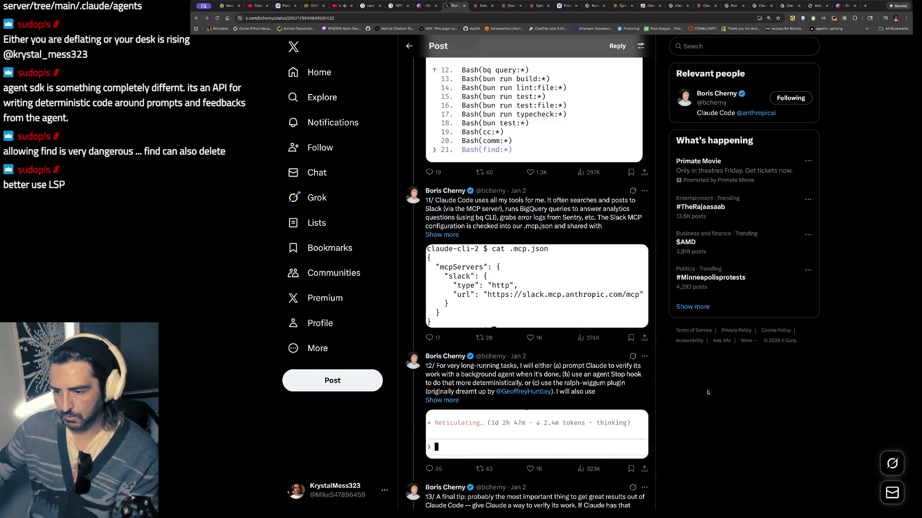
key("super+shift+4")
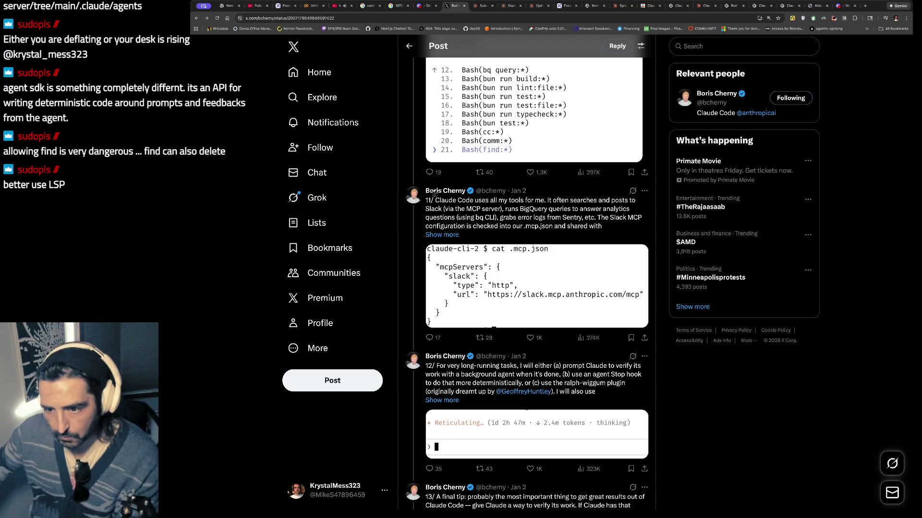
left_click(566, 4)
scroll(654, 250, "down", 5)
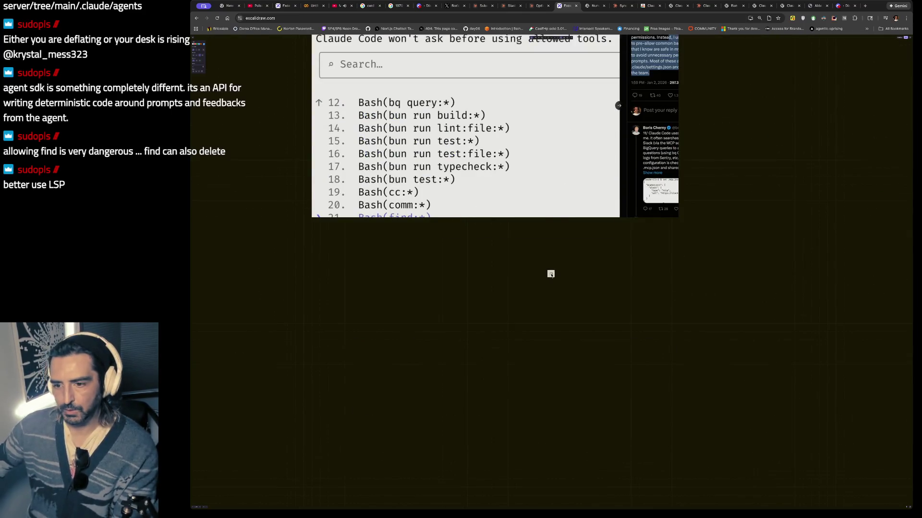
- Paste the tweet 11 .mcp.json screenshot below the /permissions screenshot, then go back to the X thread
key("ctrl+v")
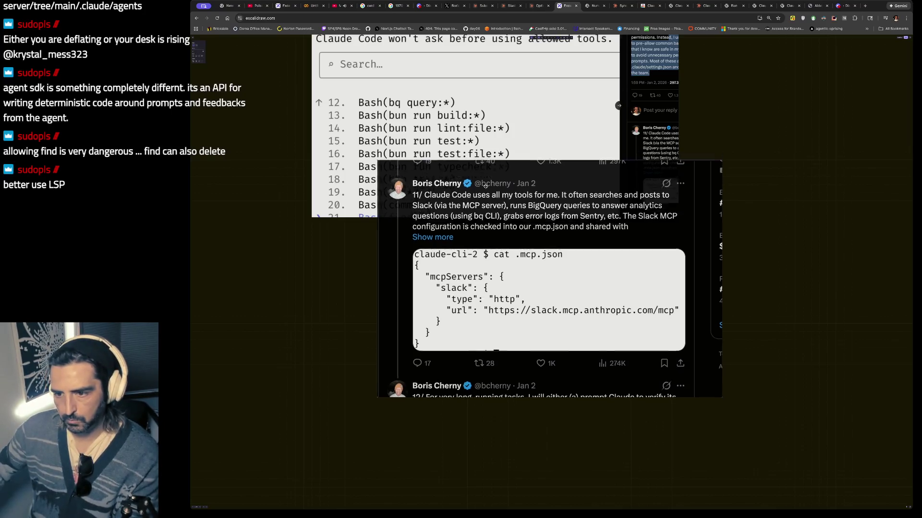
left_click_drag(497, 166, 423, 278)
scroll(423, 277, "up", 3)
scroll(480, 269, "down", 5)
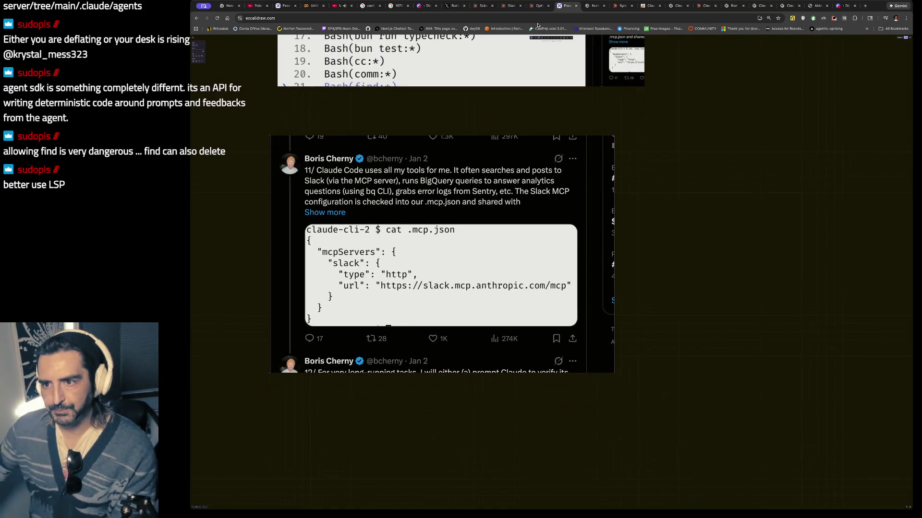
left_click(447, 5)
scroll(490, 104, "down", 1)
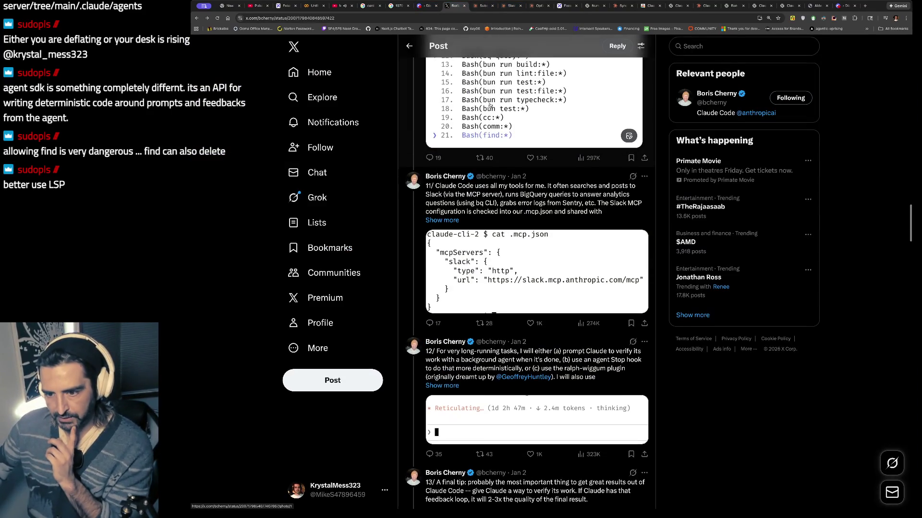
- Open tweet 11 on its own page, read it, then open tweet 12 about long-running tasks
left_click(529, 206)
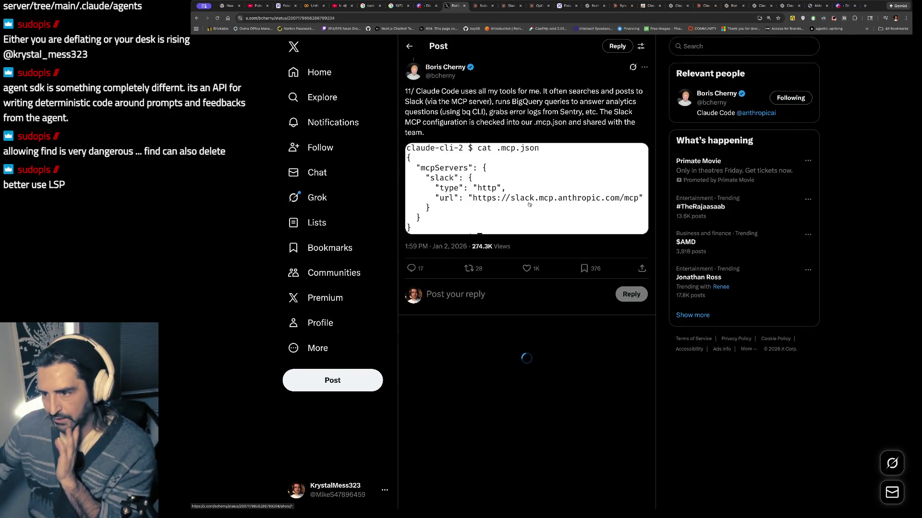
left_click_drag(495, 92, 528, 118)
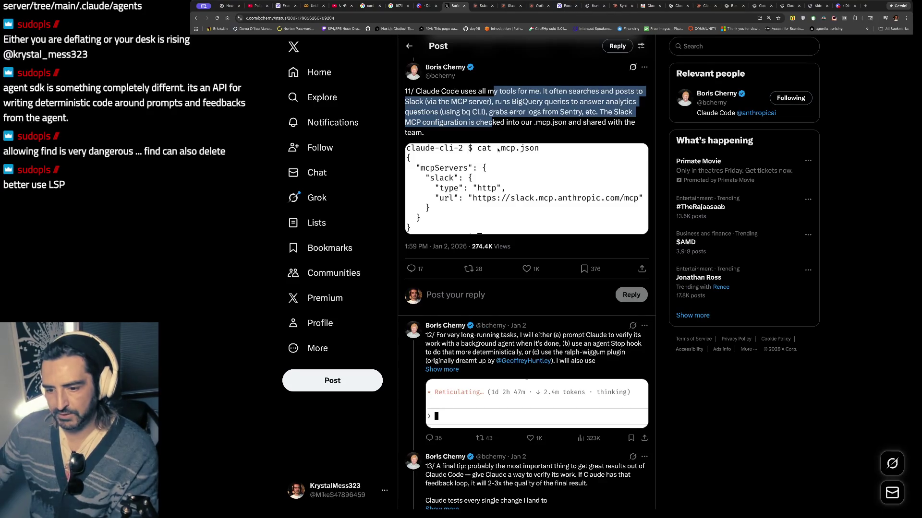
scroll(498, 150, "down", 5)
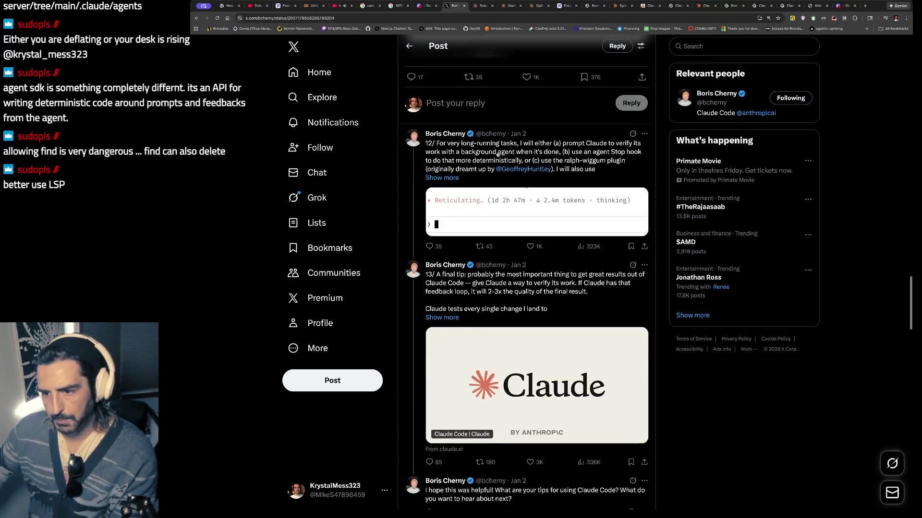
scroll(498, 154, "down", 3)
scroll(475, 144, "up", 3)
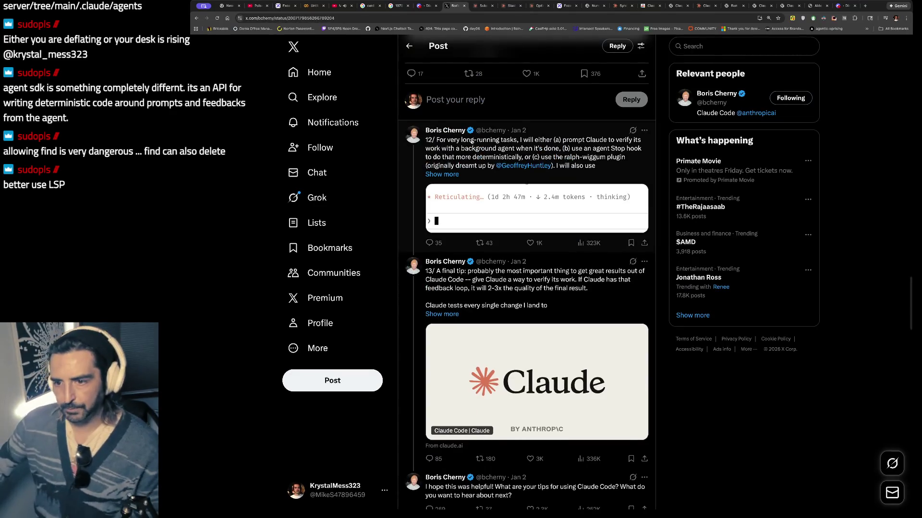
left_click(471, 141)
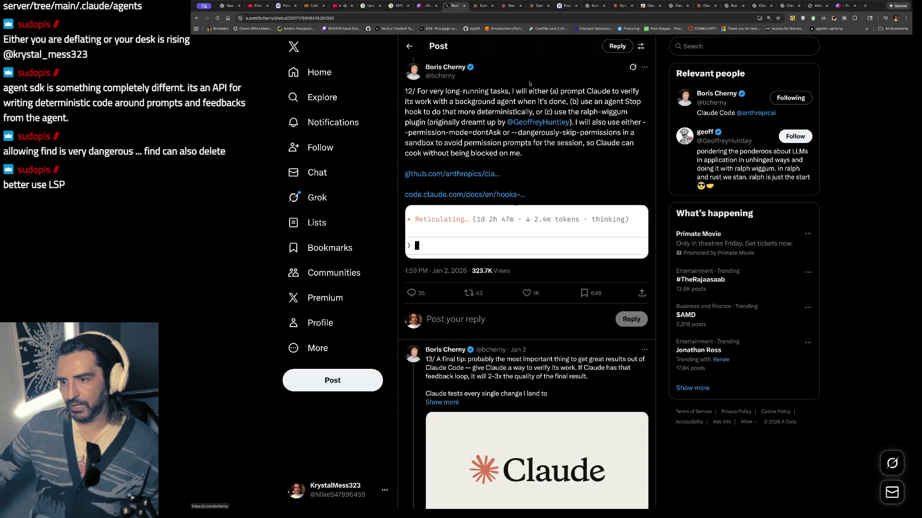
- Read tweet 12's long-running-tasks text through the GitHub link, briefly checking the terminal workspace
left_click_drag(406, 91, 516, 190)
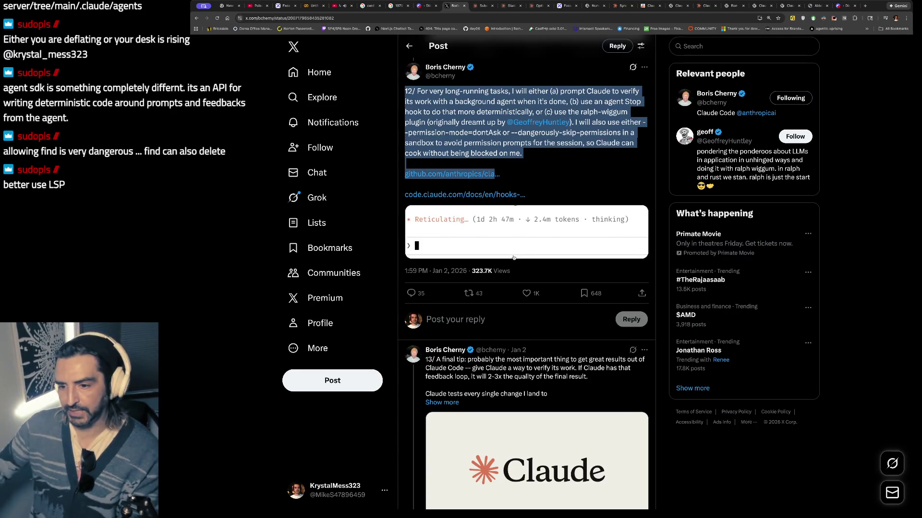
left_click(473, 168)
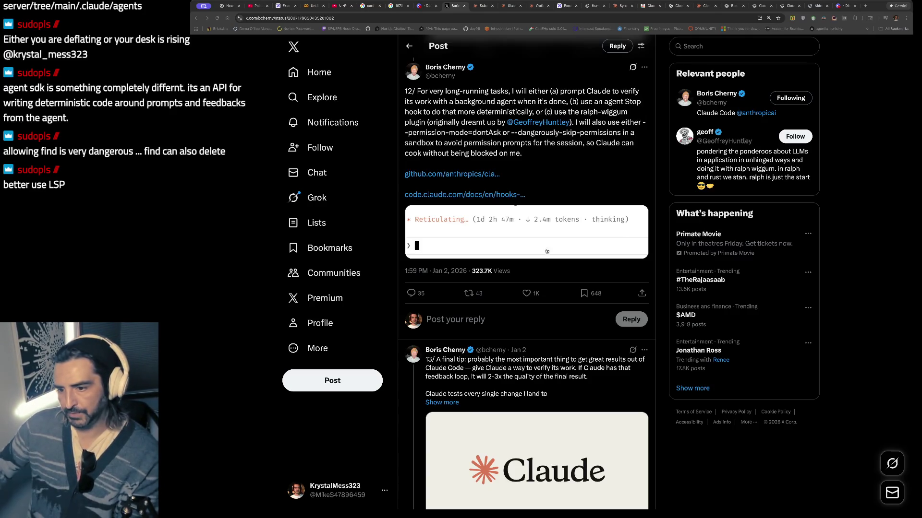
key("super+Tab")
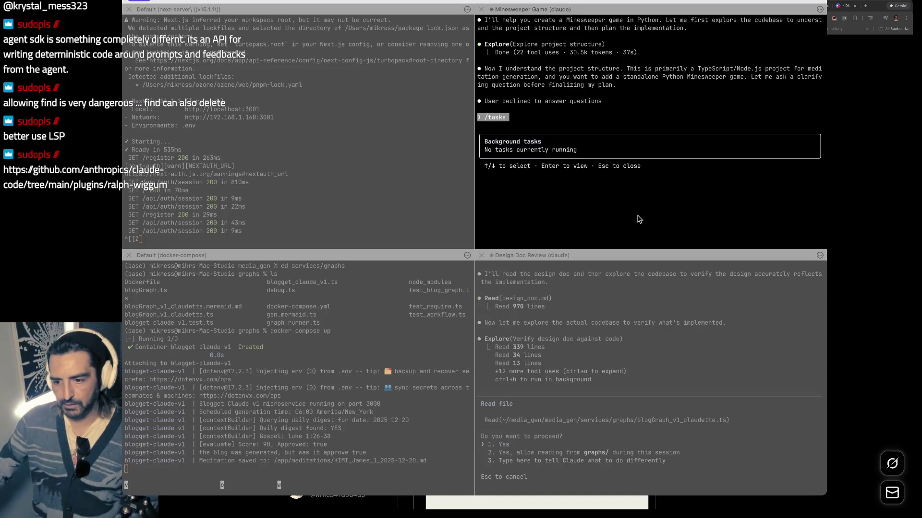
key("super+Tab")
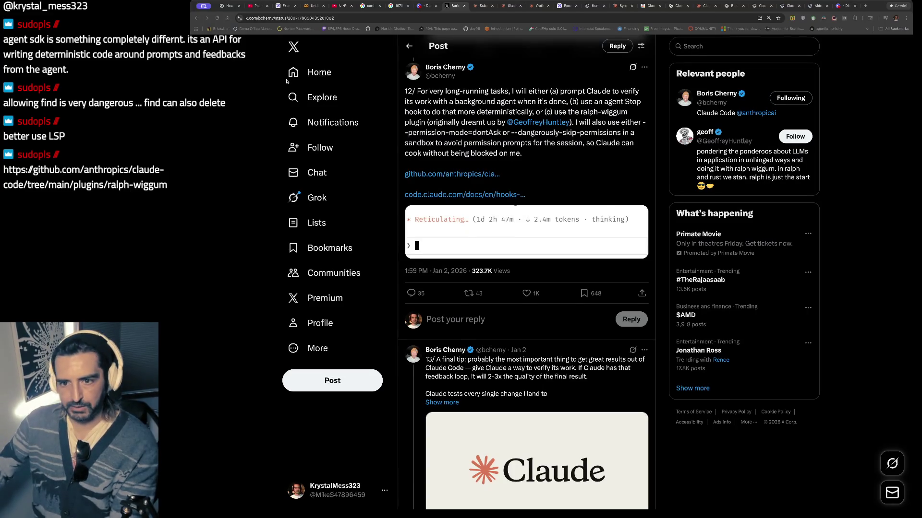
- Reselect tweet 12's text through the GitHub link, then switch to the Excalidraw board
left_click_drag(405, 91, 425, 176)
scroll(425, 176, "up", 1)
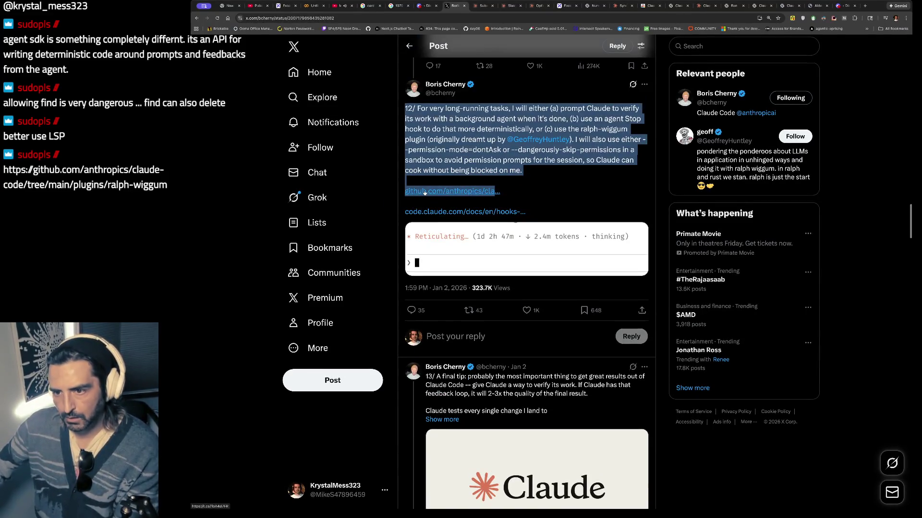
left_click(236, 140)
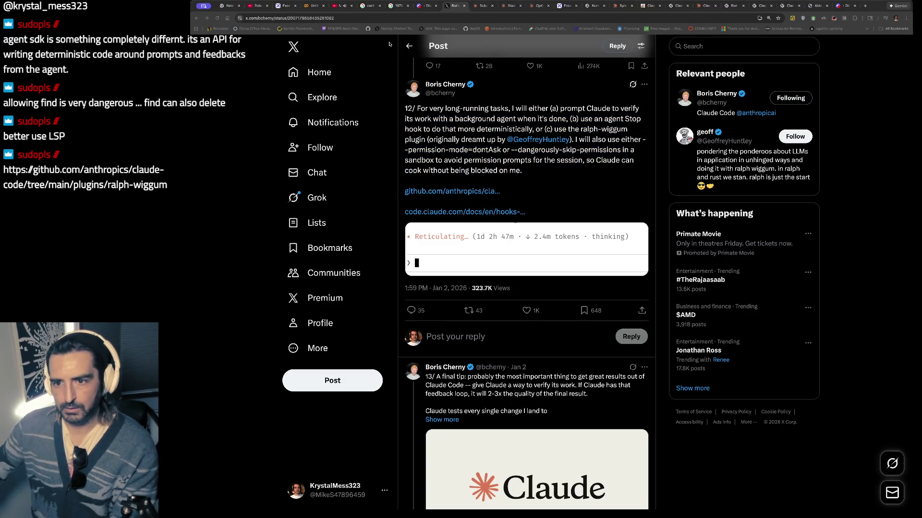
left_click_drag(404, 106, 495, 191)
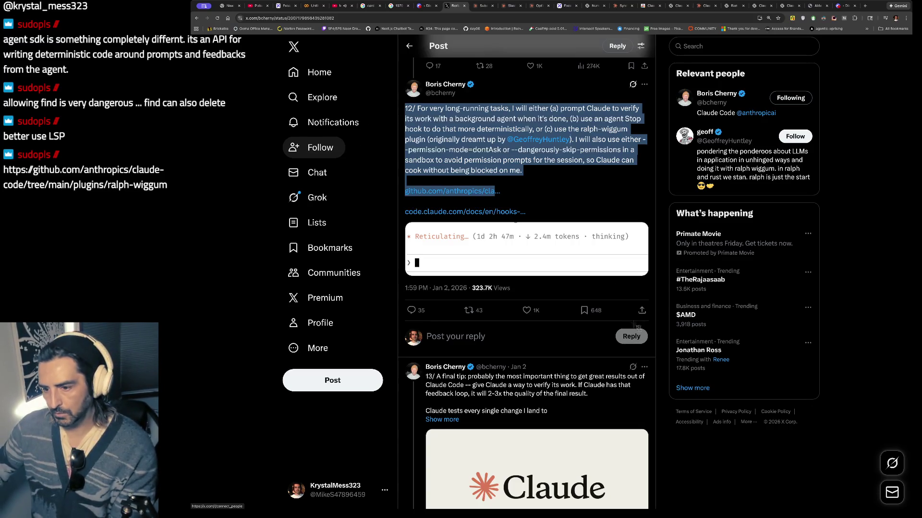
left_click(564, 7)
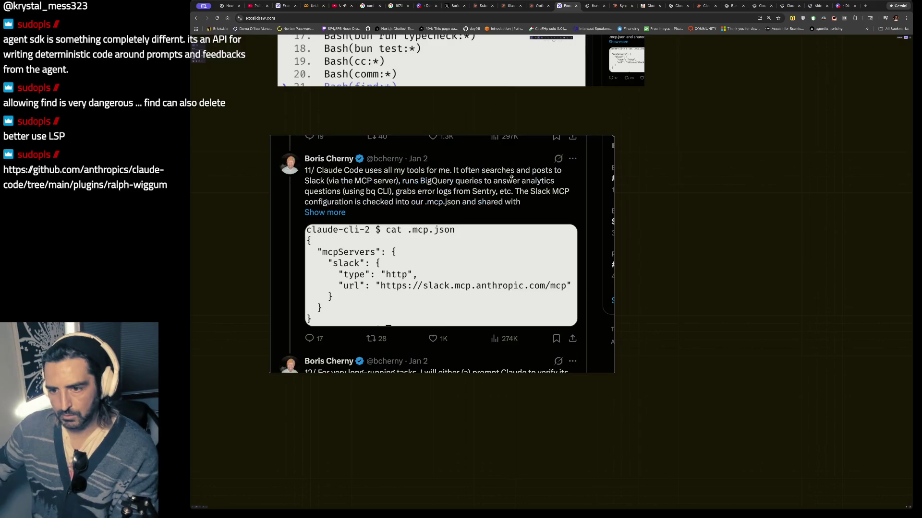
- Paste the tweet 12 long-running-tasks screenshot below tweet 11, then scroll the X thread to tweet 13
scroll(862, 447, "down", 5)
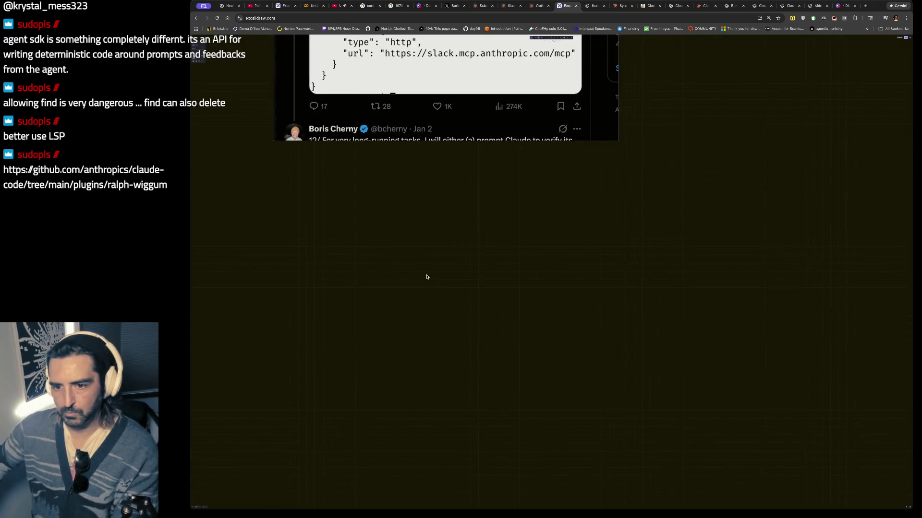
key("ctrl+v")
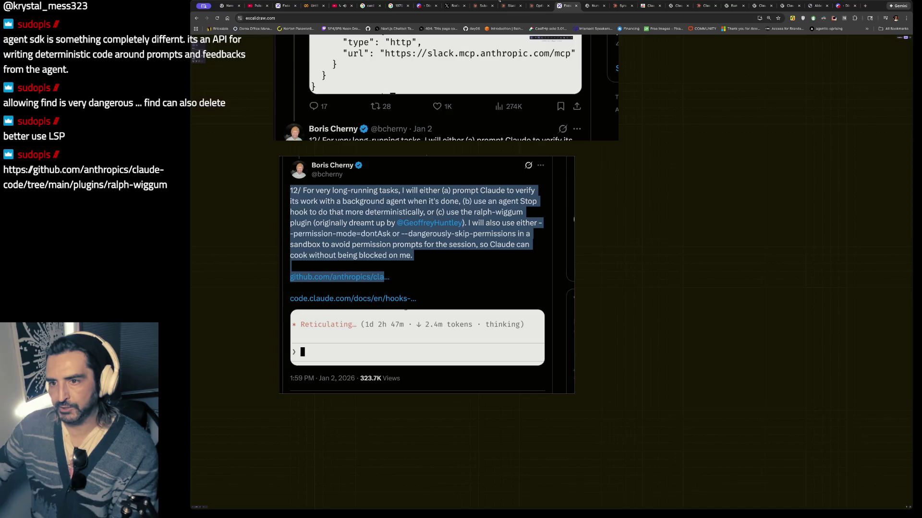
left_click(446, 4)
scroll(475, 235, "down", 4)
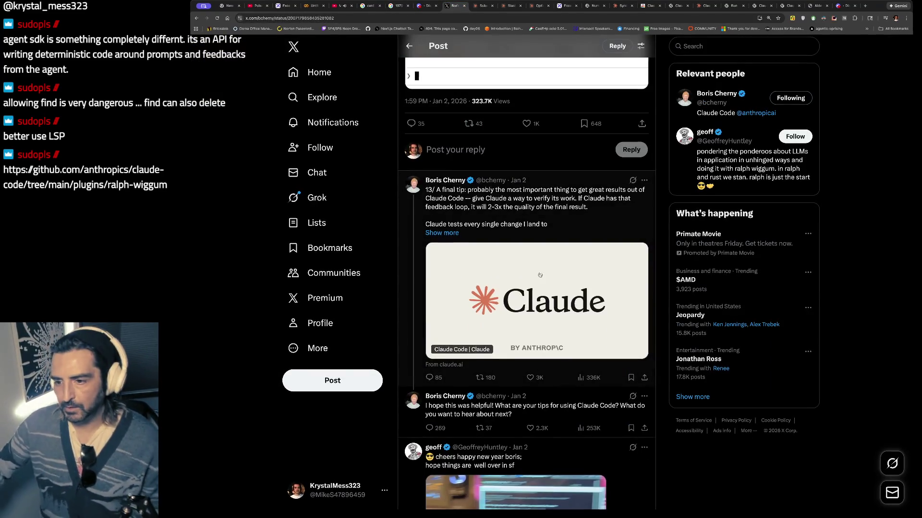
- Open tweet 13 on its own page and highlight its verification sentences for capture
left_click(465, 192)
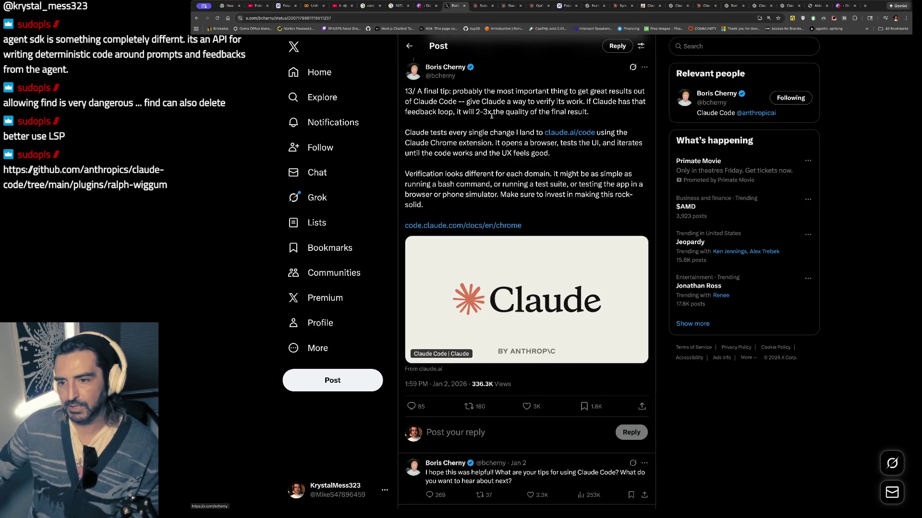
left_click_drag(457, 119, 469, 155)
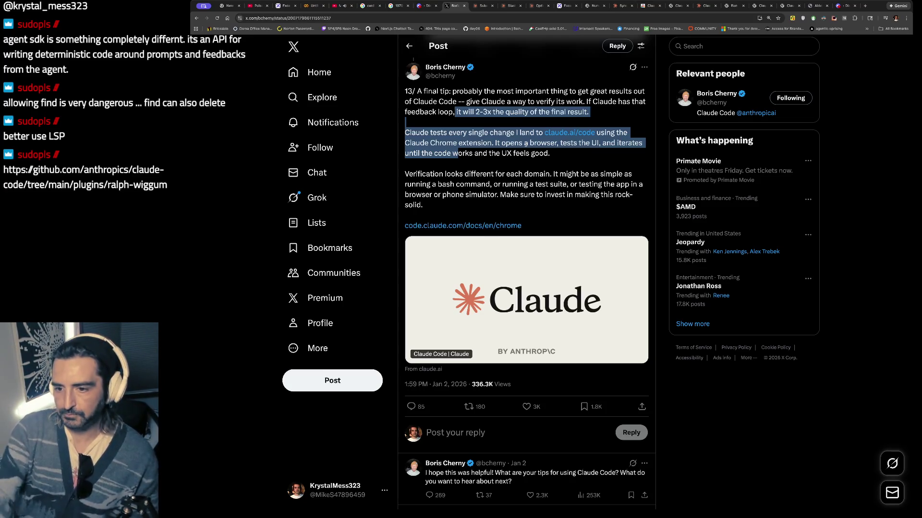
left_click_drag(580, 173, 578, 214)
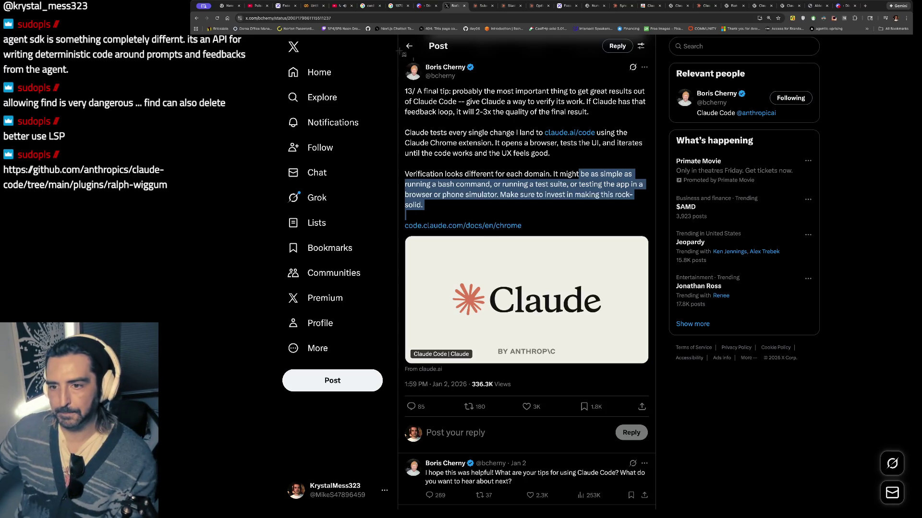
left_click(560, 5)
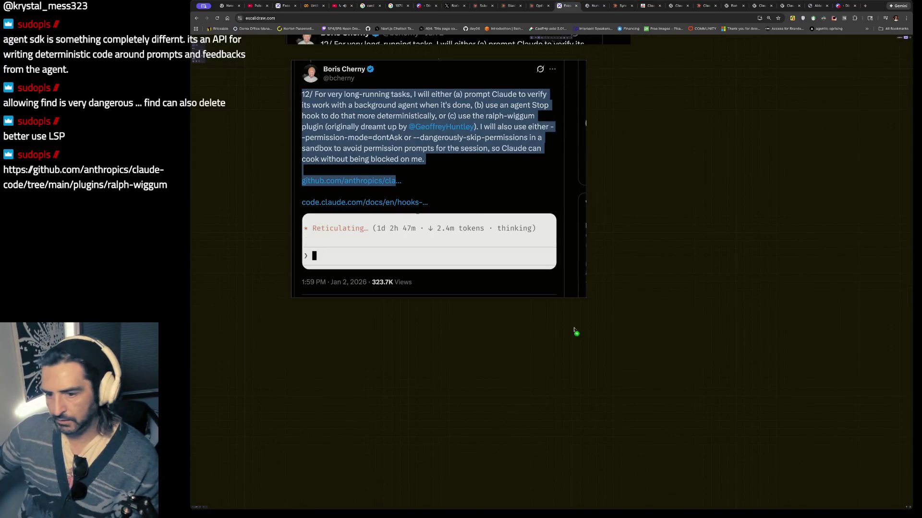
- Paste the tweet 13 screenshot and move it down-left below tweet 12
key("ctrl+v")
left_click_drag(472, 187, 442, 292)
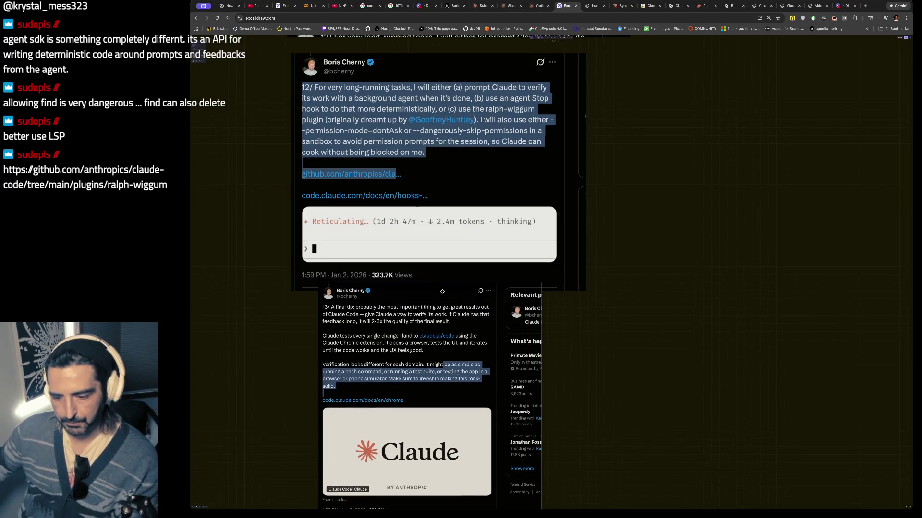
scroll(442, 291, "down", 5)
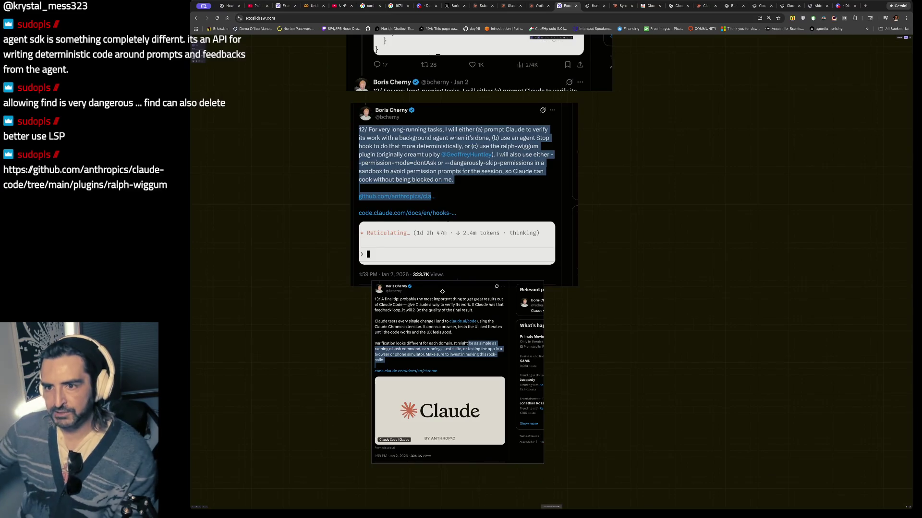
scroll(442, 292, "up", 10)
scroll(562, 208, "up", 1)
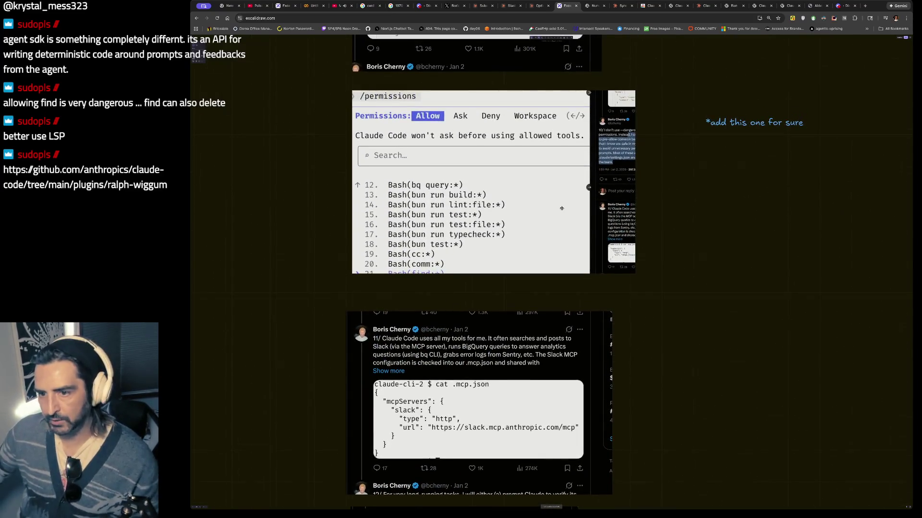
scroll(428, 127, "up", 4)
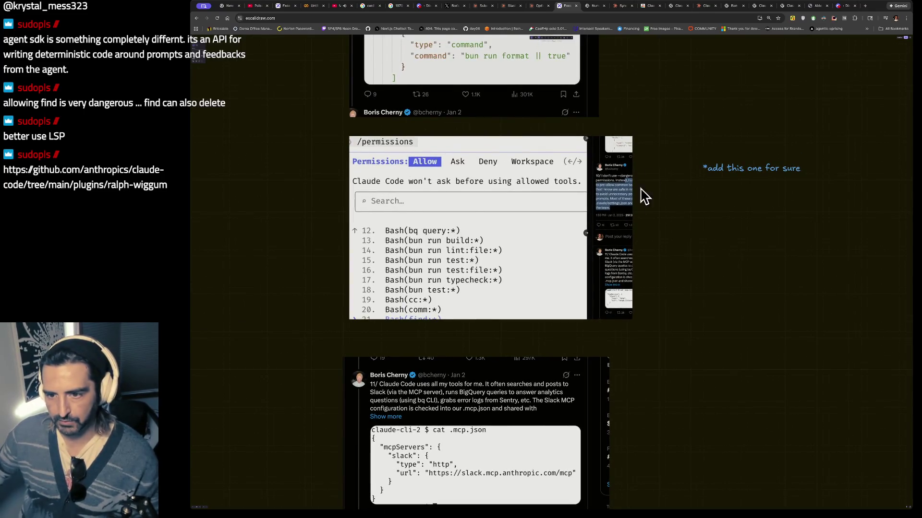
scroll(425, 251, "down", 12)
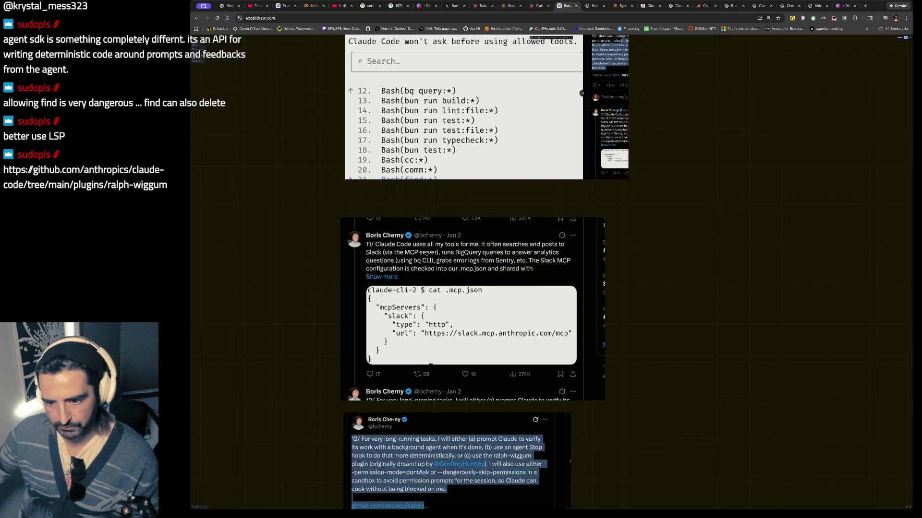
scroll(426, 253, "down", 5)
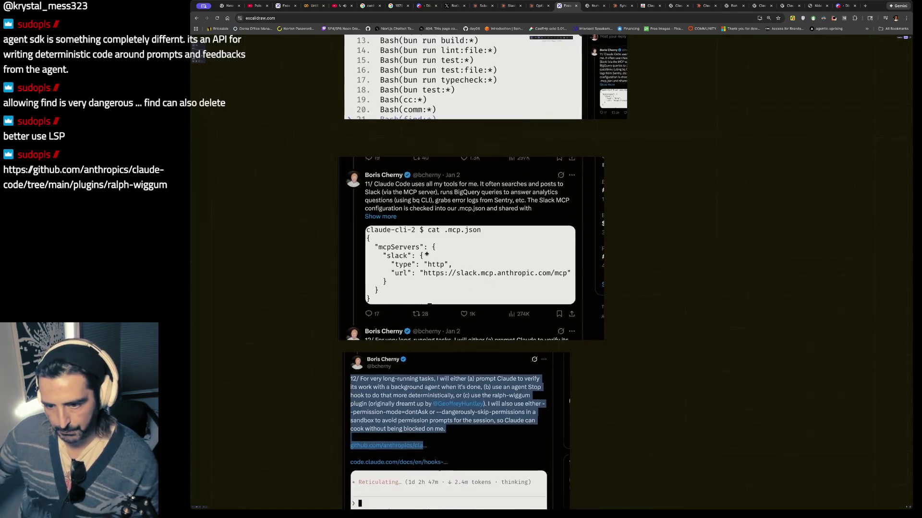
scroll(426, 254, "down", 2)
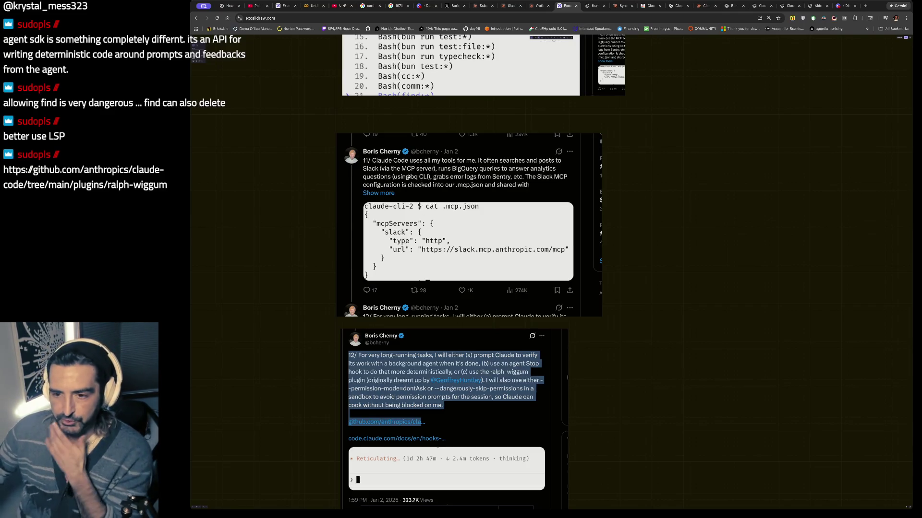
scroll(409, 177, "down", 1)
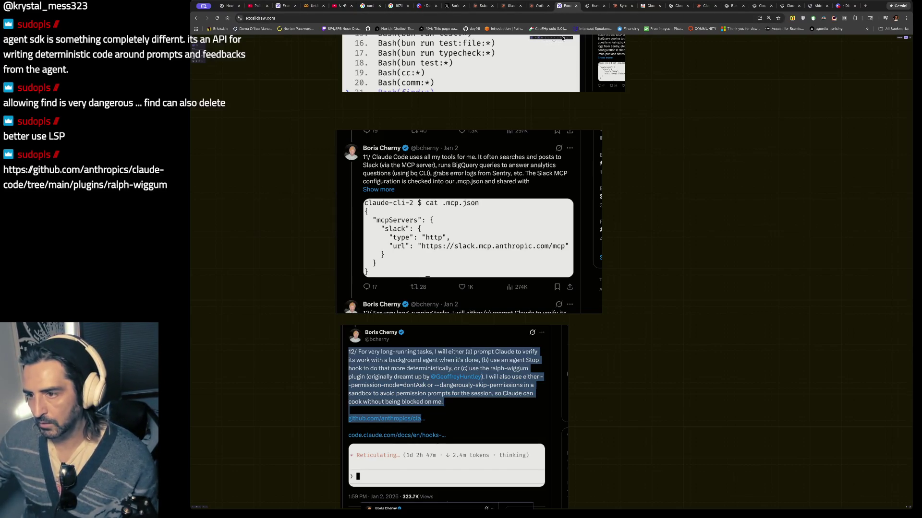
- Add a handwritten note reading 'check out big query' on empty canvas
double_click(685, 190)
type("big")
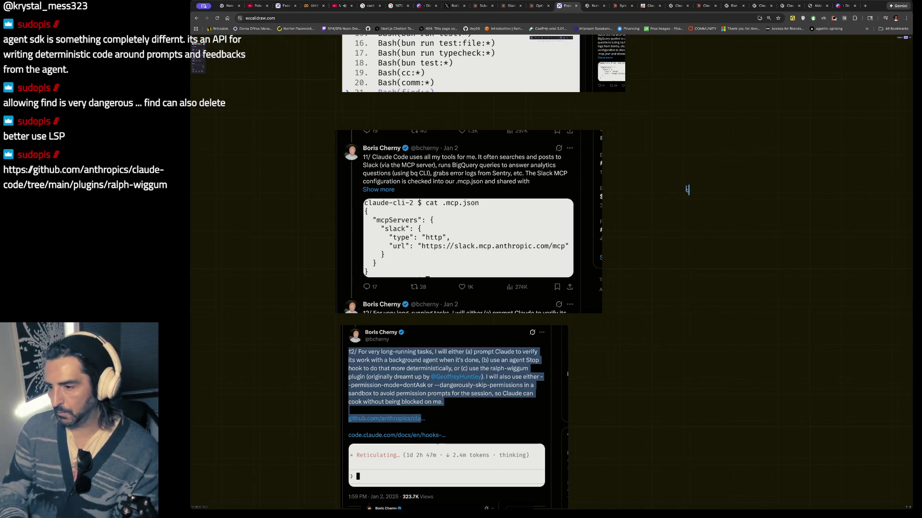
key("BackSpace")
key("BackSpace")
key("BackSpace")
type("che")
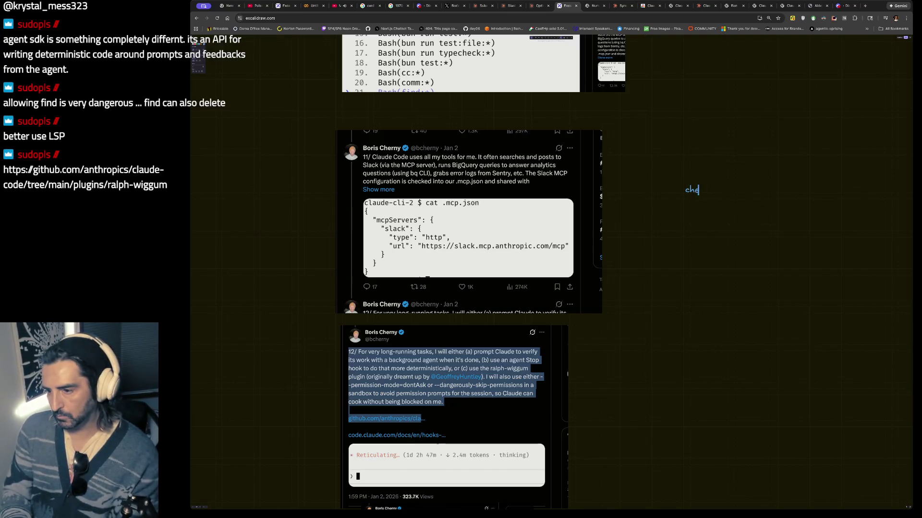
type("ck out big query")
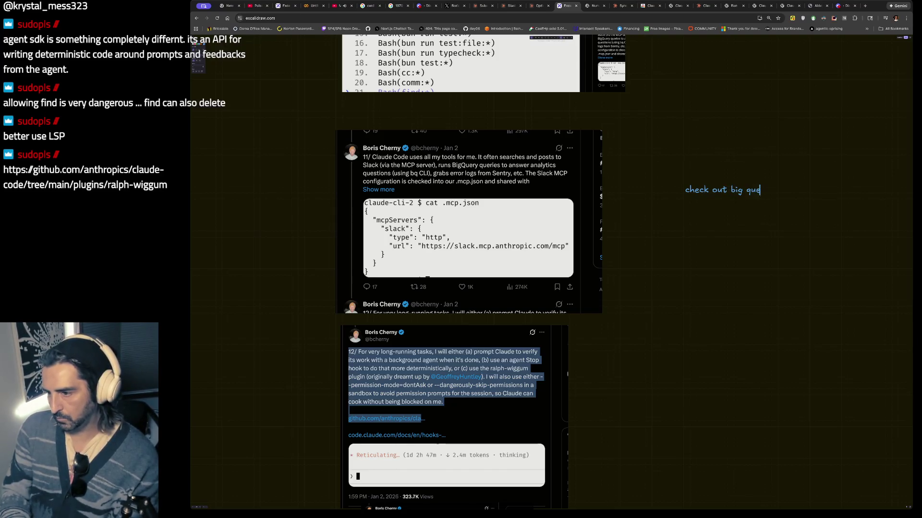
key("Escape")
scroll(761, 212, "down", 3)
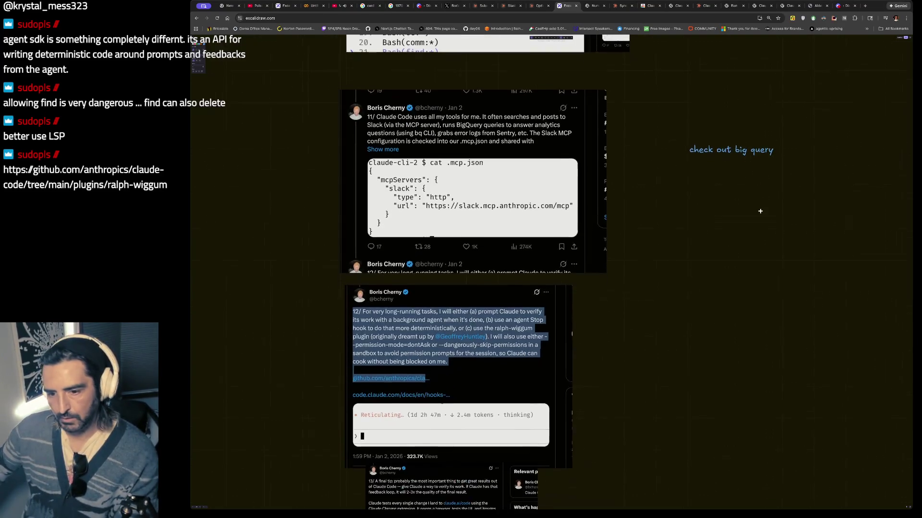
scroll(761, 212, "down", 3)
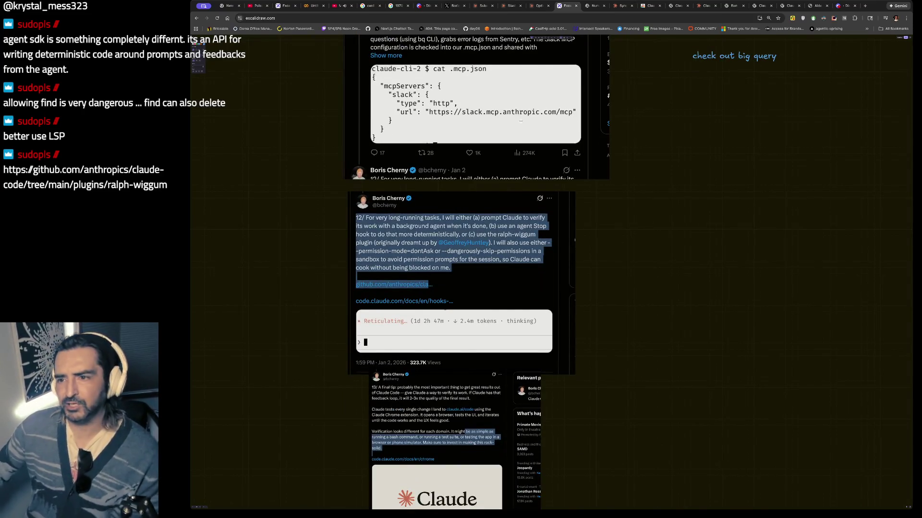
left_click(444, 5)
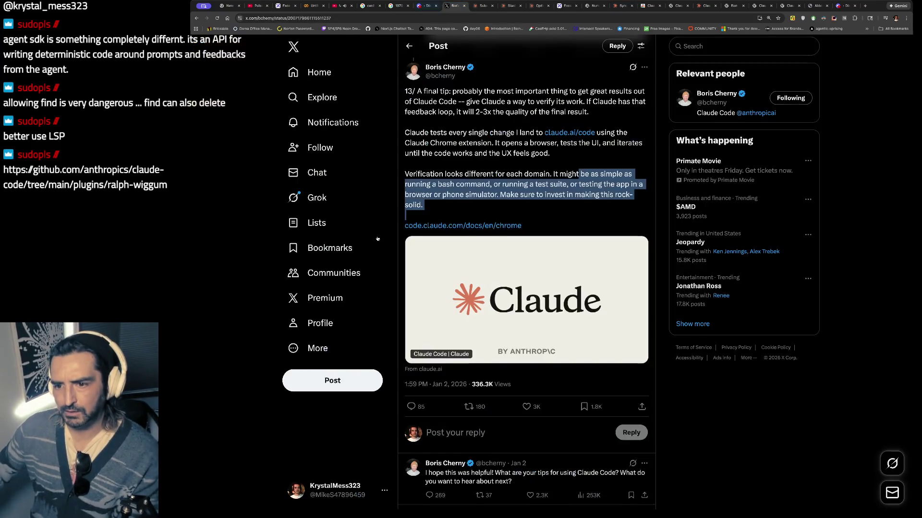
- Expand the full 12/ tweet and open its ralph-wiggum plugin GitHub link
scroll(448, 197, "up", 8)
scroll(548, 264, "down", 2)
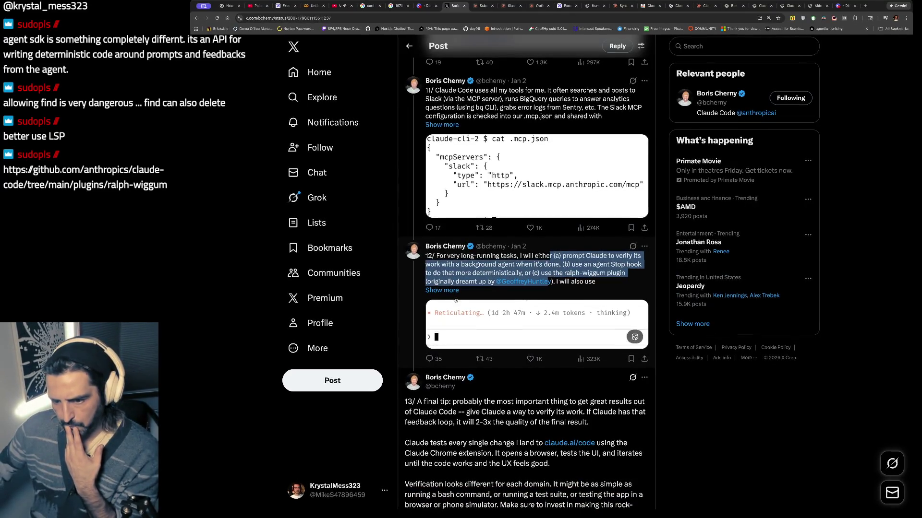
left_click(441, 290)
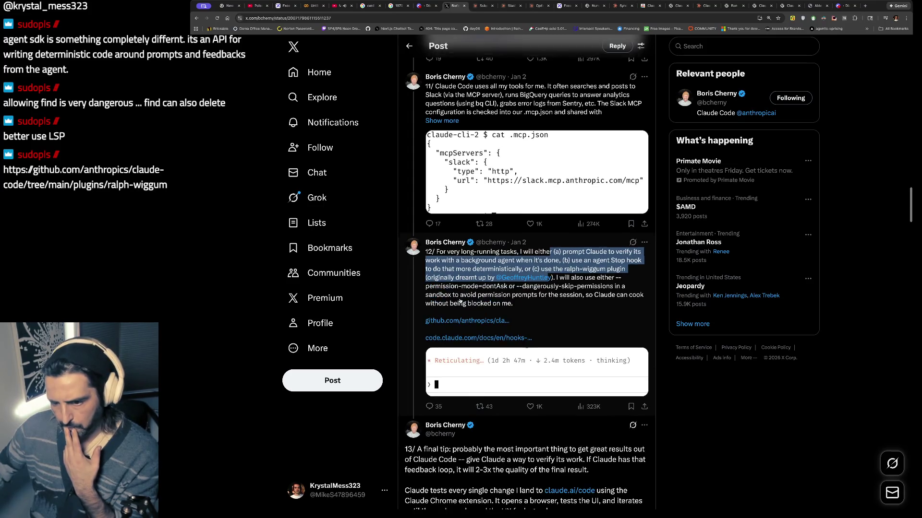
scroll(451, 298, "down", 1)
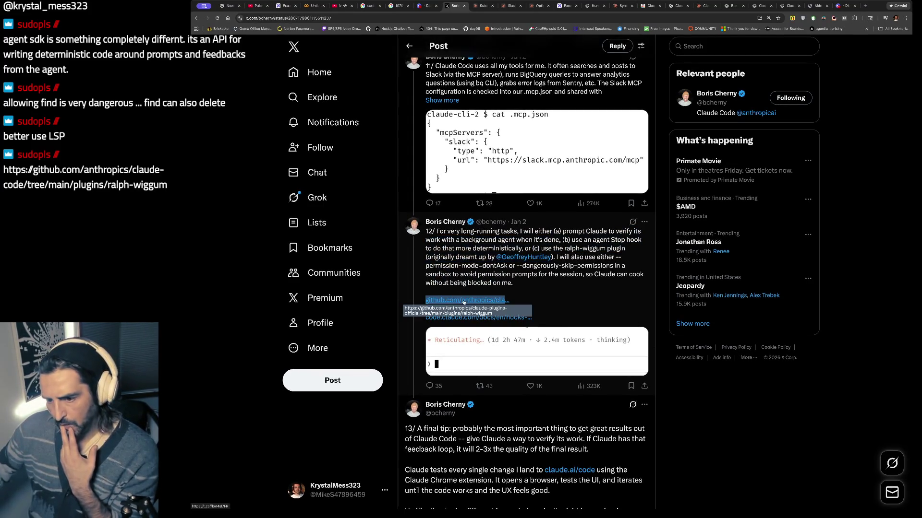
left_click(464, 301)
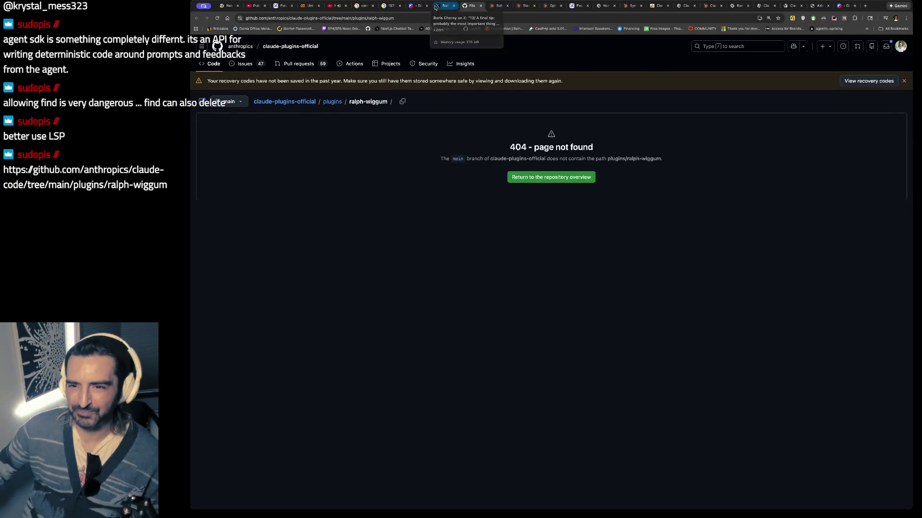
left_click_drag(388, 102, 349, 101)
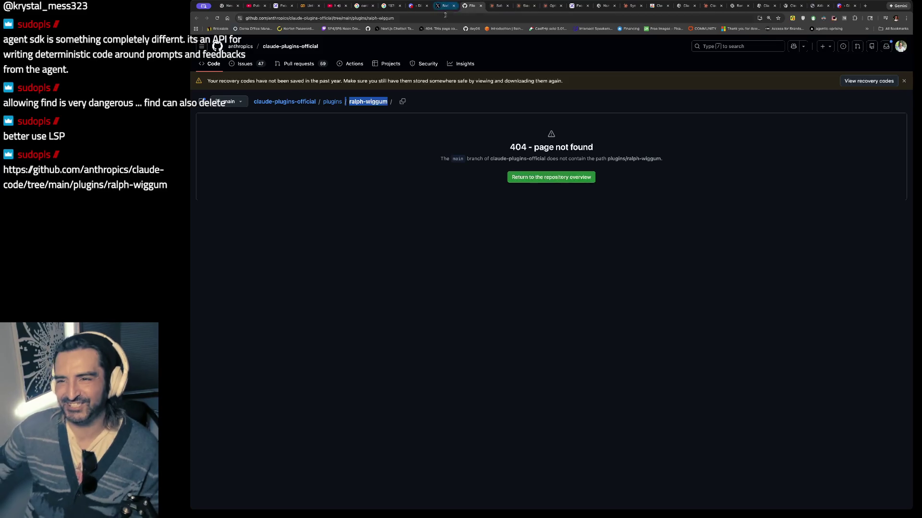
- Open the 12/ tweet's Claude Code hooks guide link and skim its introduction
left_click(444, 6)
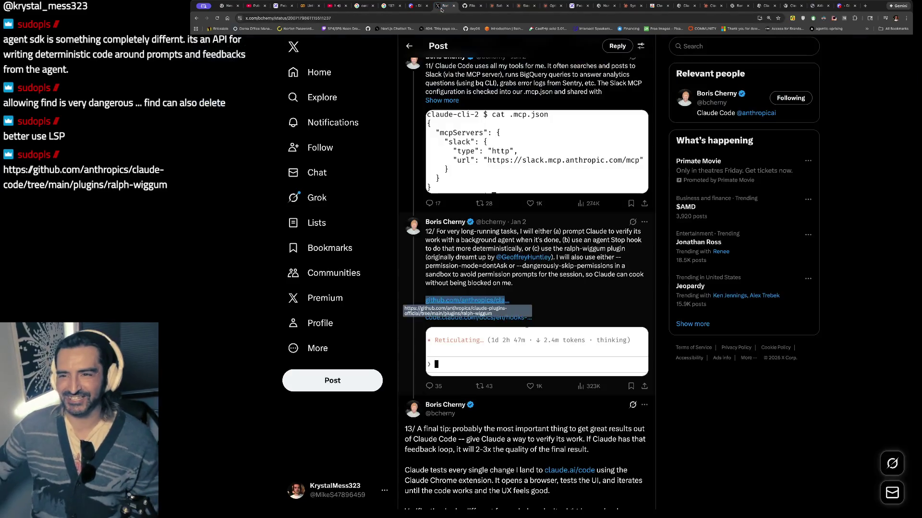
left_click(504, 318)
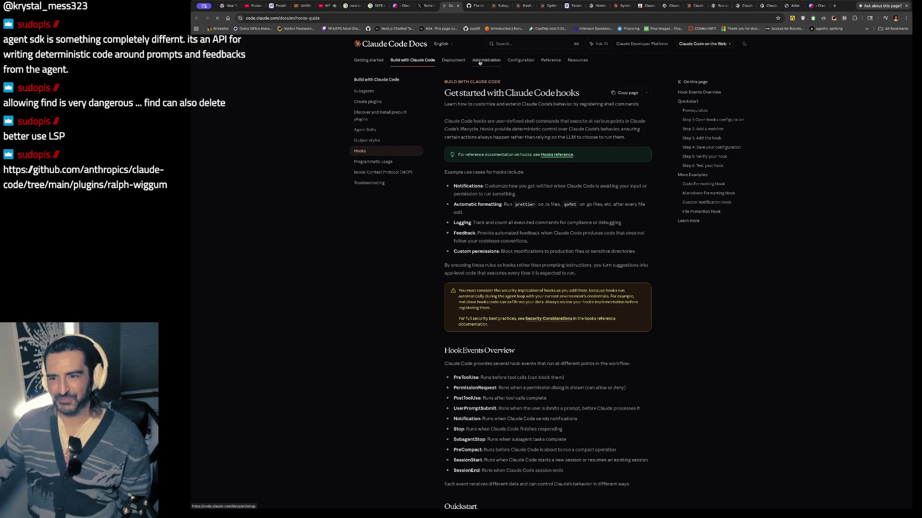
left_click_drag(443, 90, 438, 140)
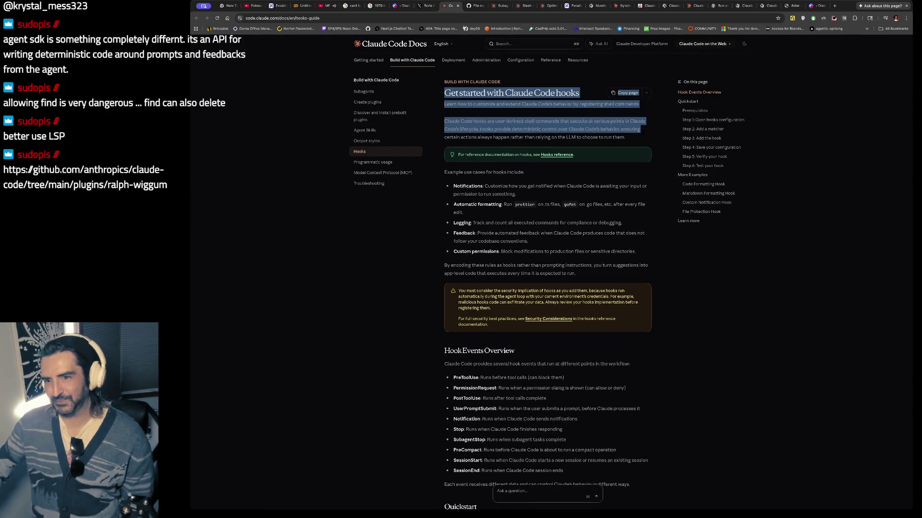
left_click(426, 6)
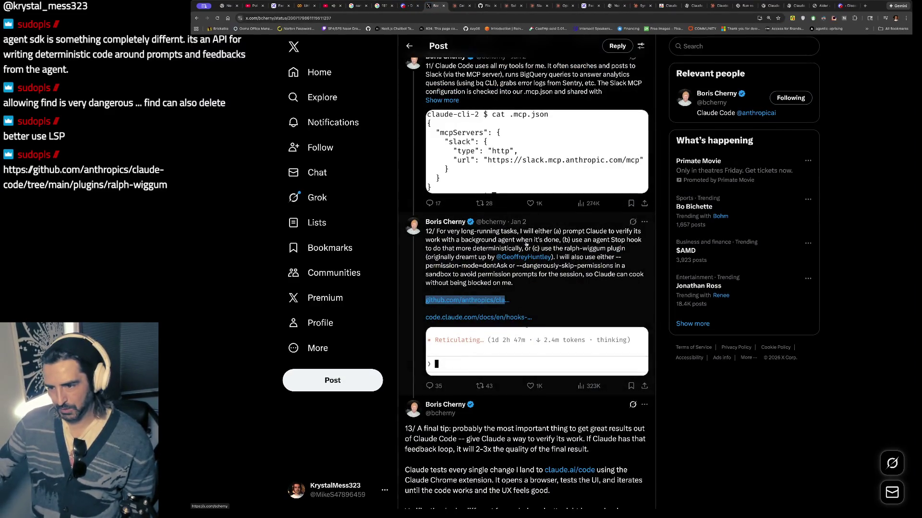
- Select the 12/ tweet's body text and scroll back up through the thread
mouse_move(562, 234)
left_mouse_down()
mouse_move(576, 259)
mouse_move(548, 286)
left_mouse_up()
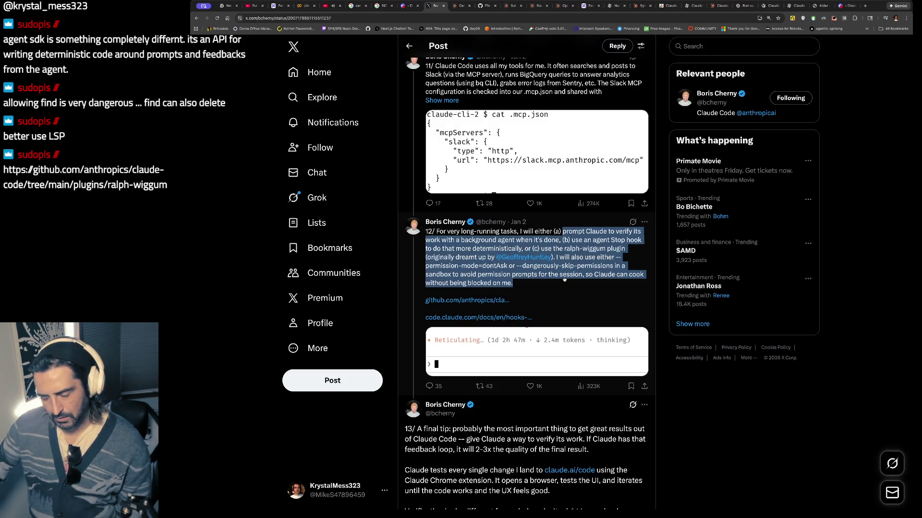
scroll(565, 282, "down", 1)
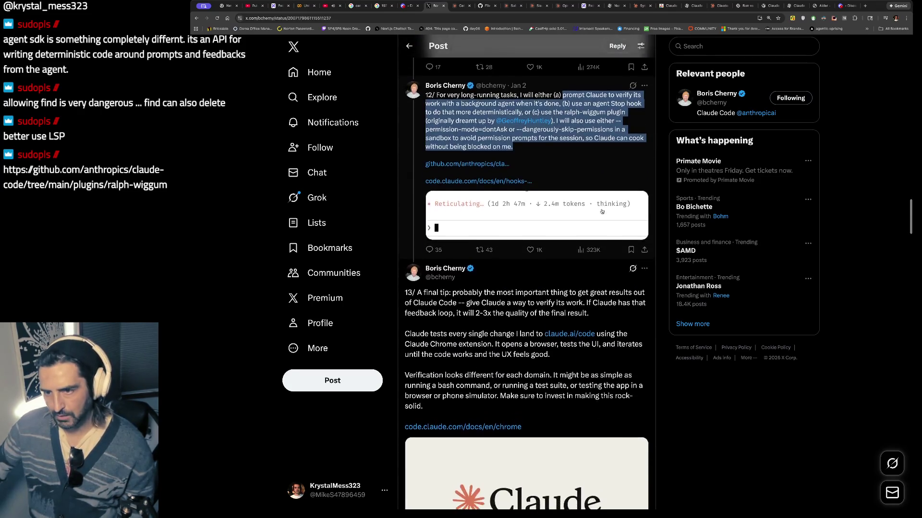
scroll(602, 211, "up", 5)
scroll(601, 212, "up", 20)
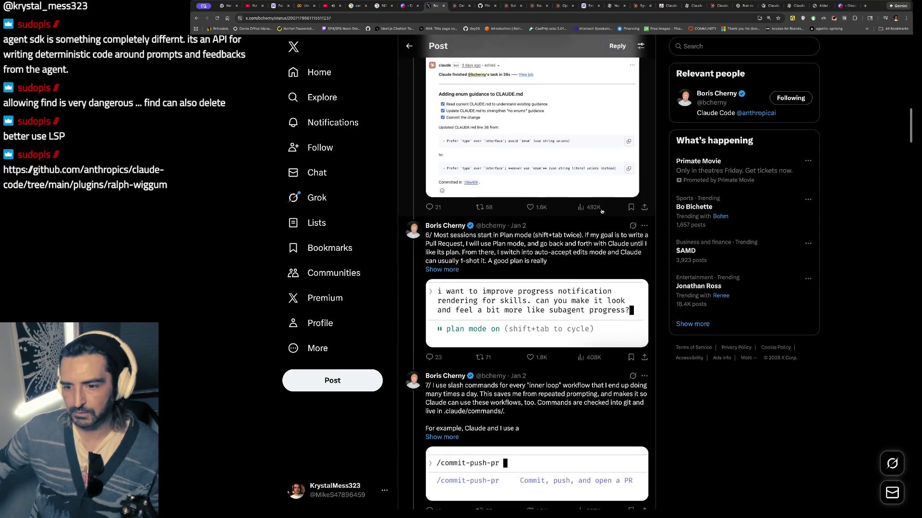
scroll(600, 216, "up", 7)
scroll(593, 247, "up", 8)
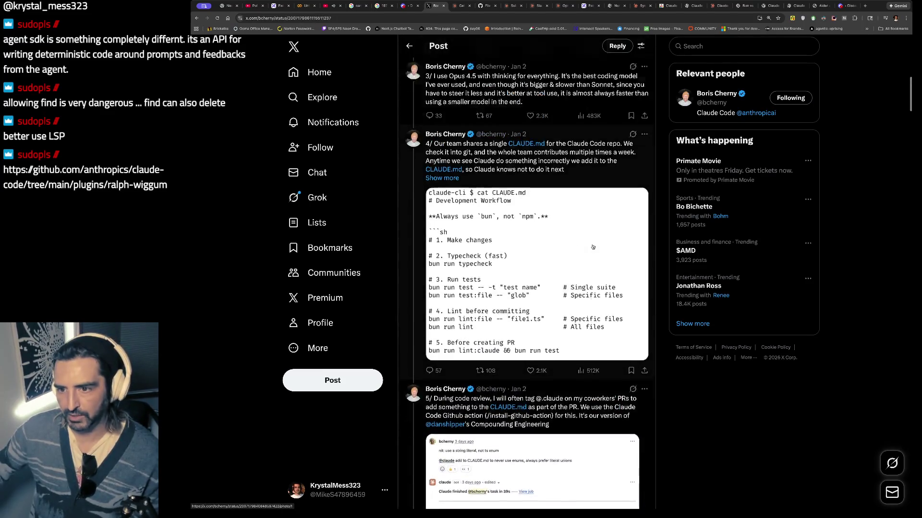
scroll(592, 246, "down", 3)
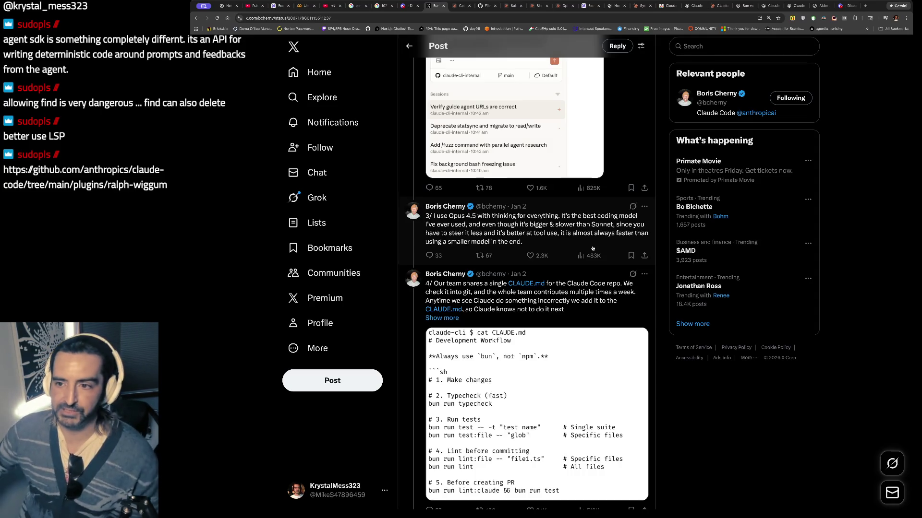
scroll(592, 248, "up", 3)
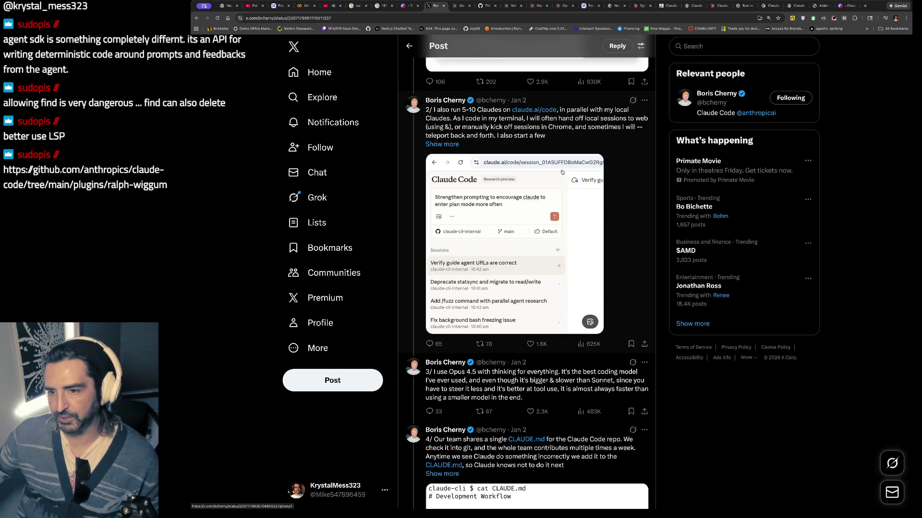
- Select part of the 2/ tweet, view its repost options, and start a new tab
left_click_drag(465, 119, 469, 136)
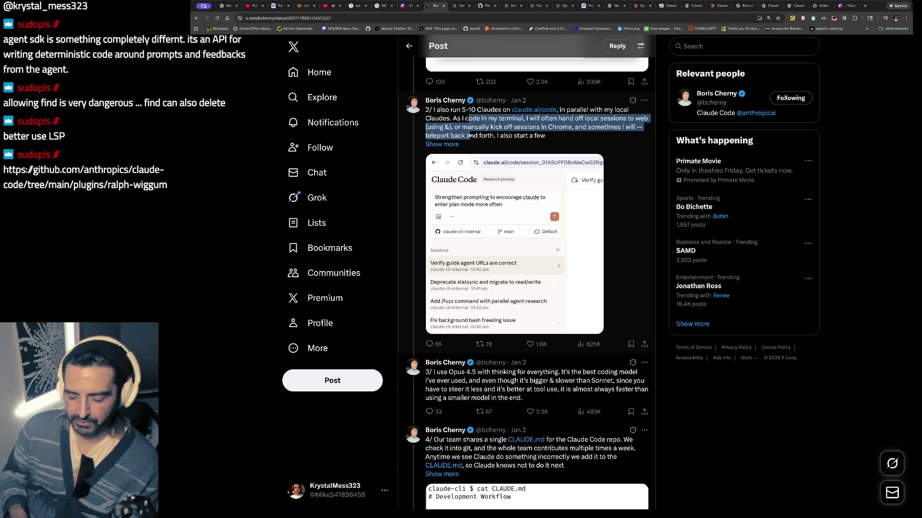
left_click(482, 344)
key("ctrl+t")
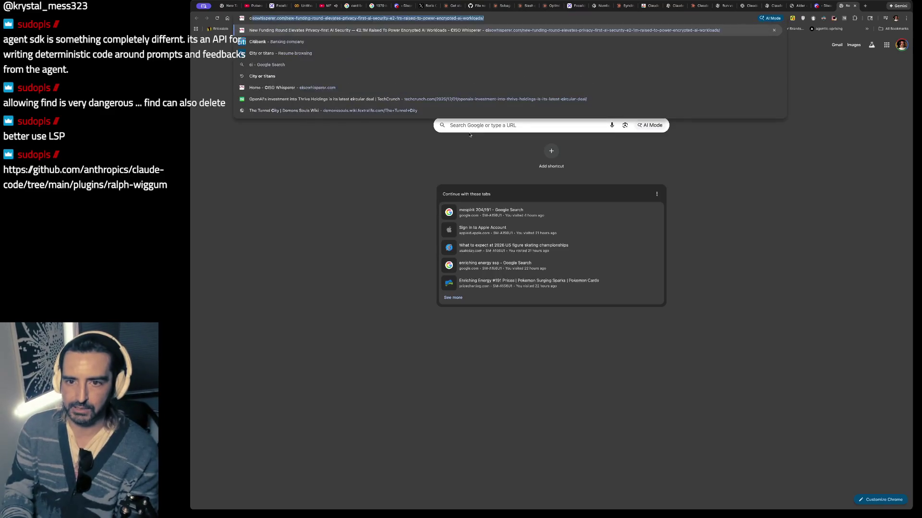
- Load vibekanban.com and skim its landing page, glancing at the Claude Code tab
type("vibekanban.com")
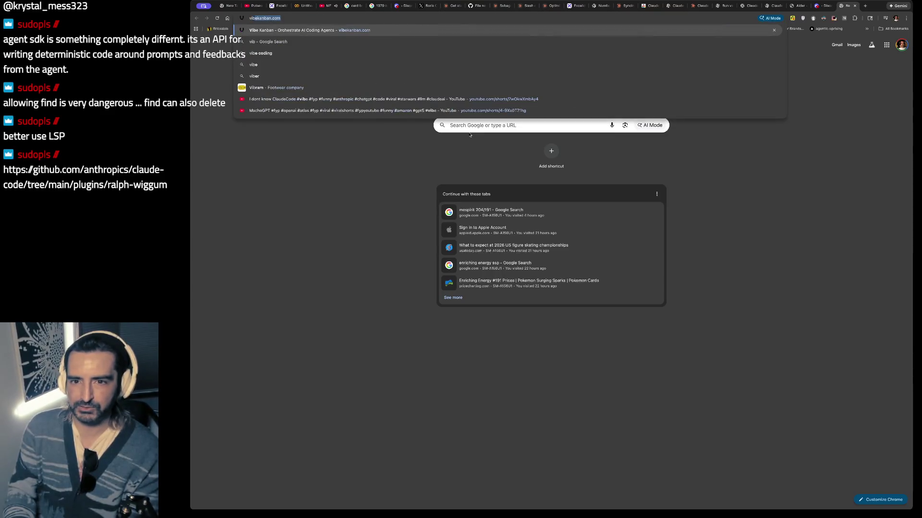
key("Return")
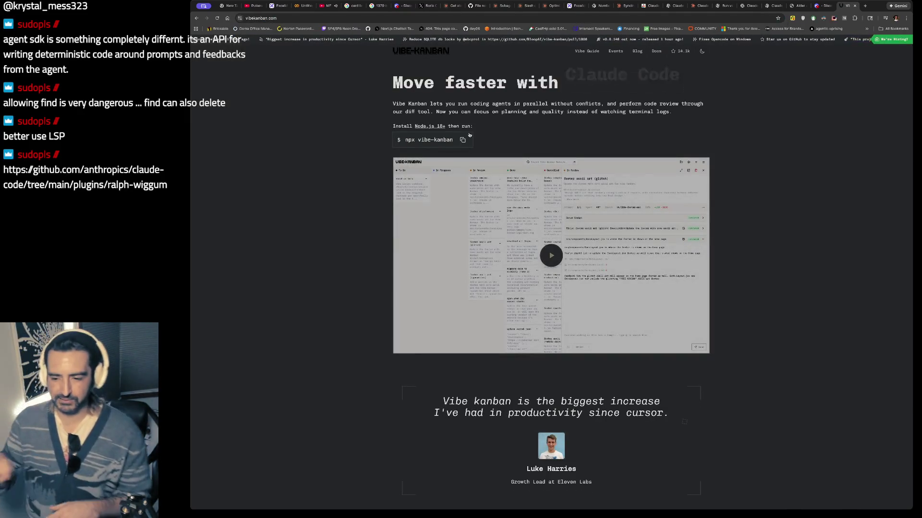
scroll(611, 331, "down", 3)
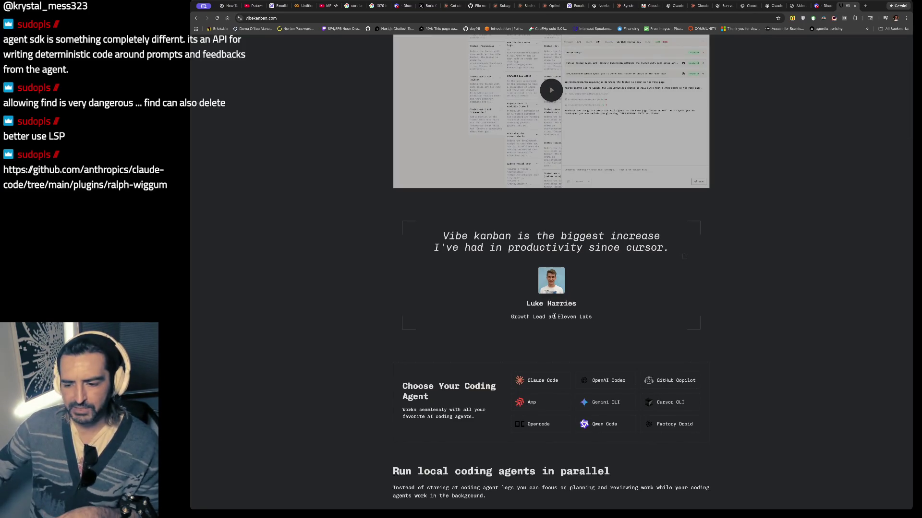
scroll(512, 167, "up", 3)
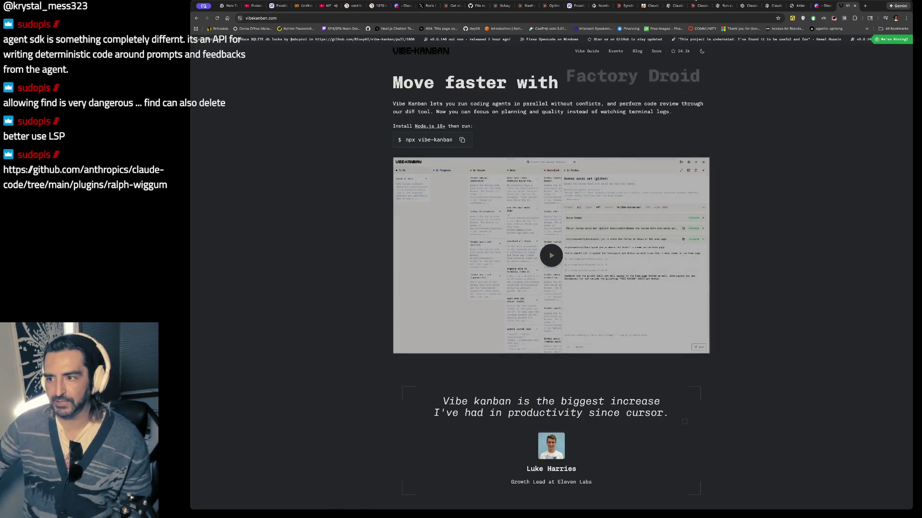
left_click(694, 7)
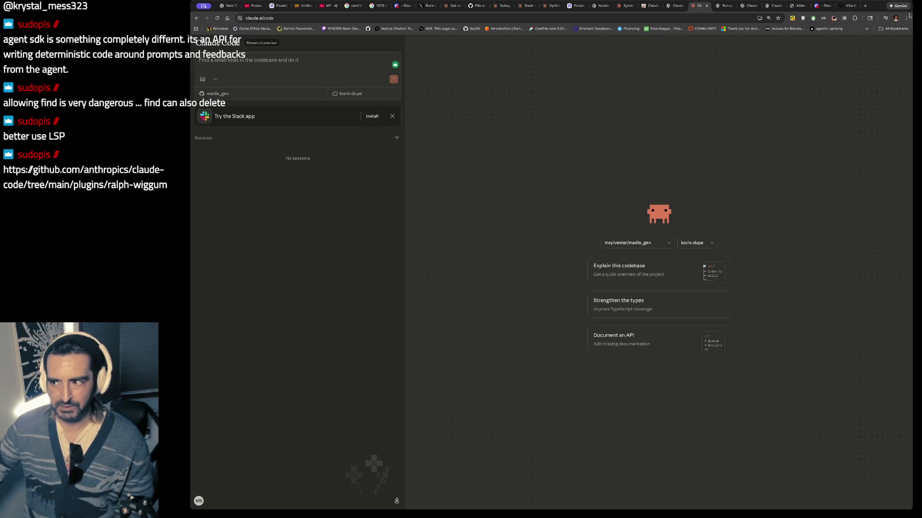
left_click(848, 6)
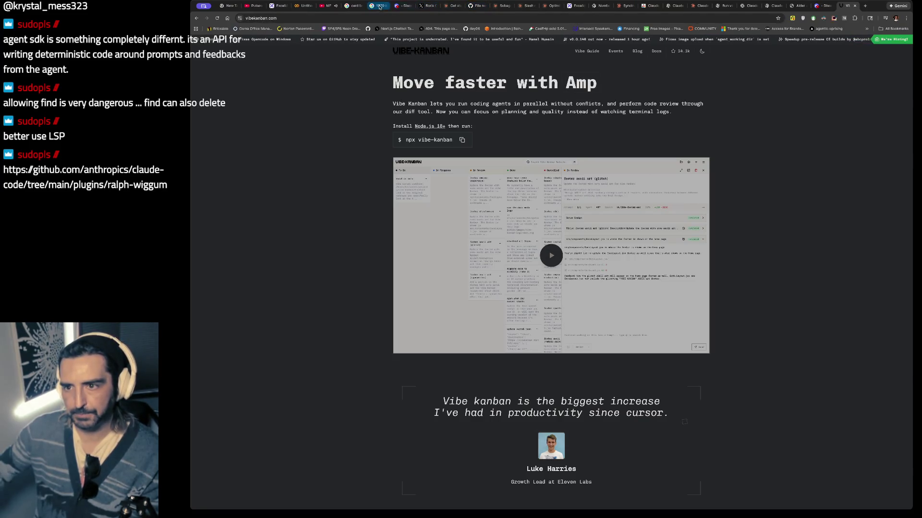
left_click(278, 6)
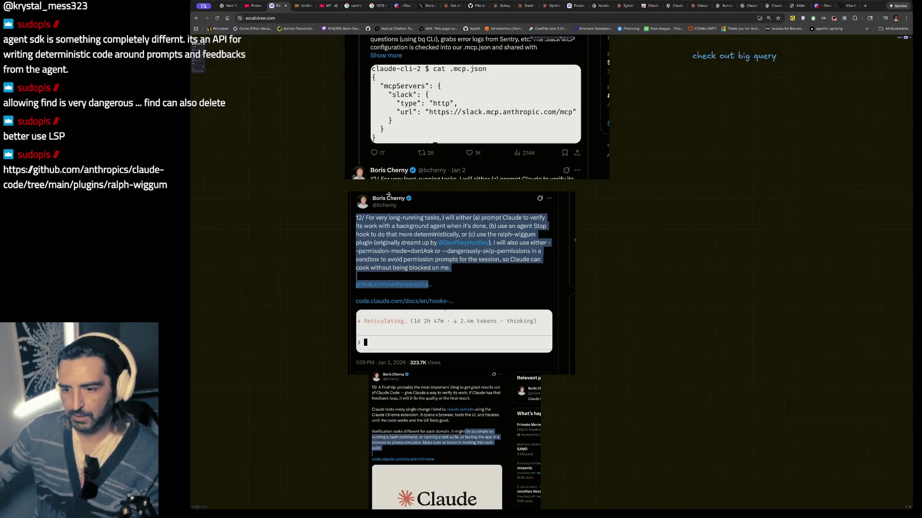
scroll(411, 249, "down", 3)
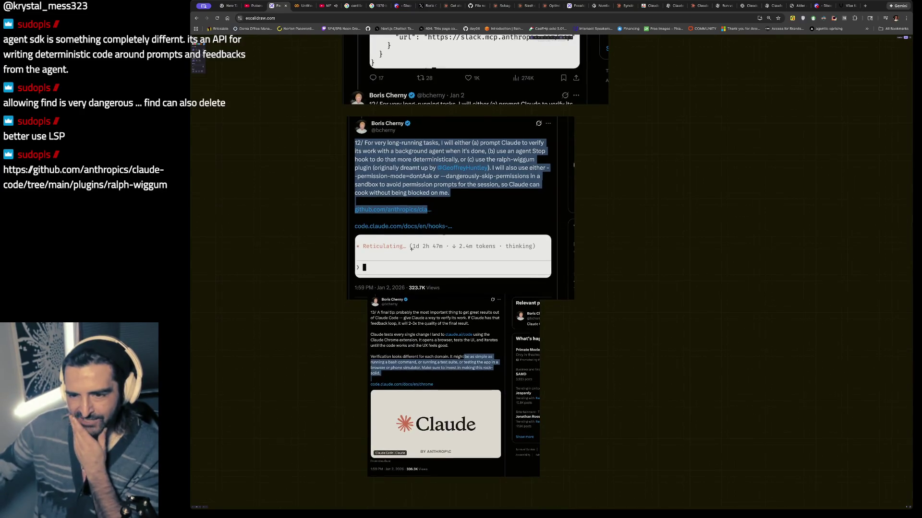
scroll(411, 249, "up", 10)
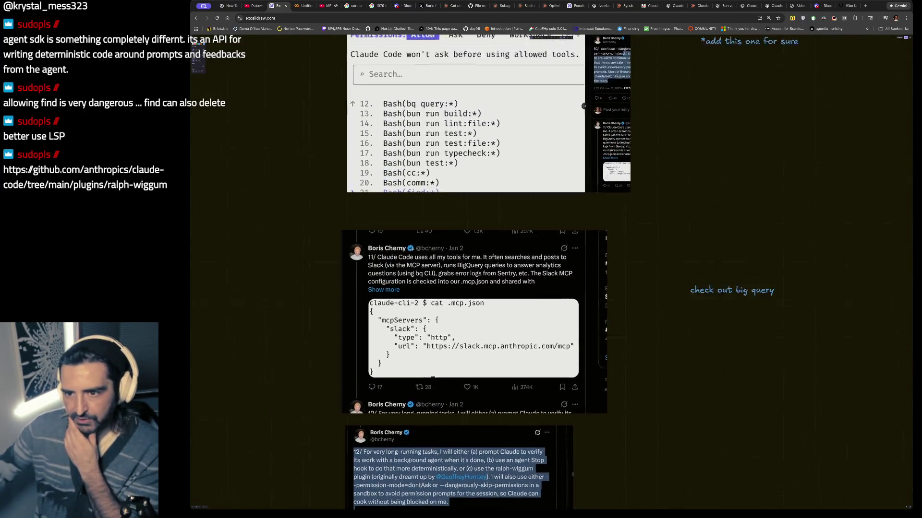
scroll(411, 250, "up", 9)
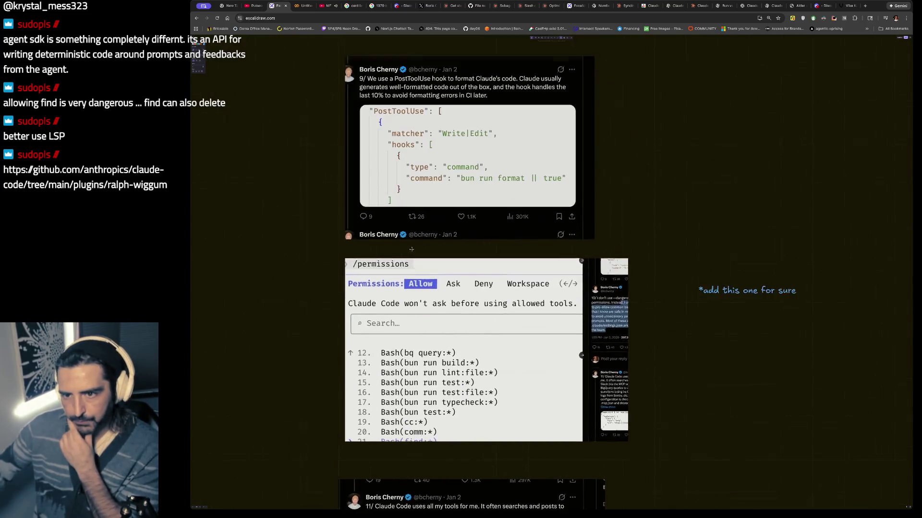
scroll(412, 249, "up", 3)
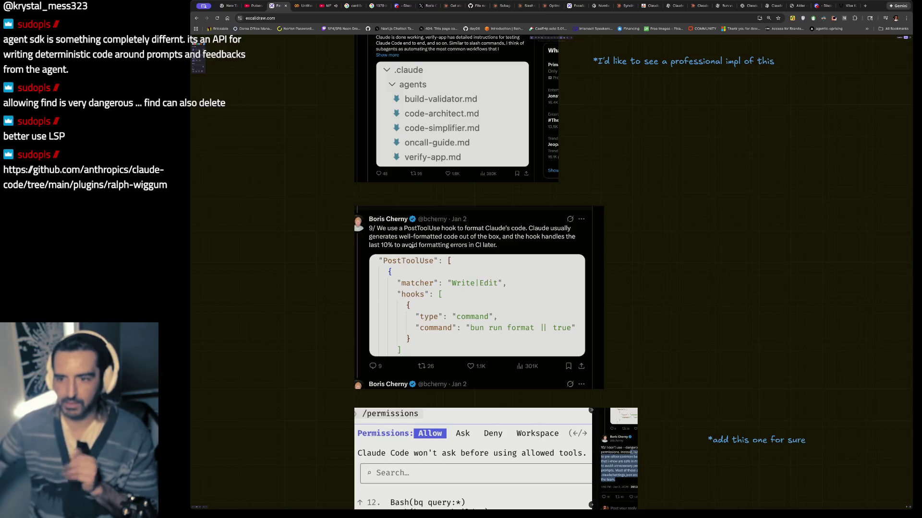
scroll(423, 186, "down", 5)
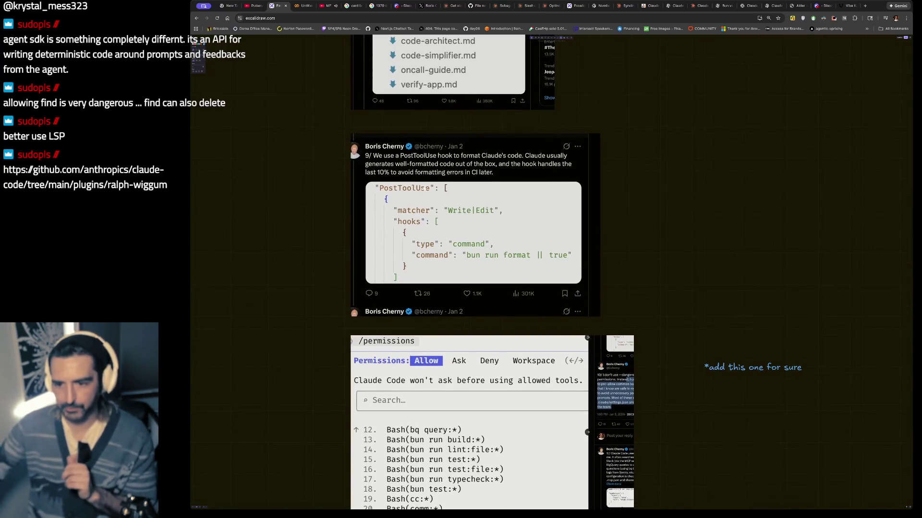
scroll(424, 189, "down", 9)
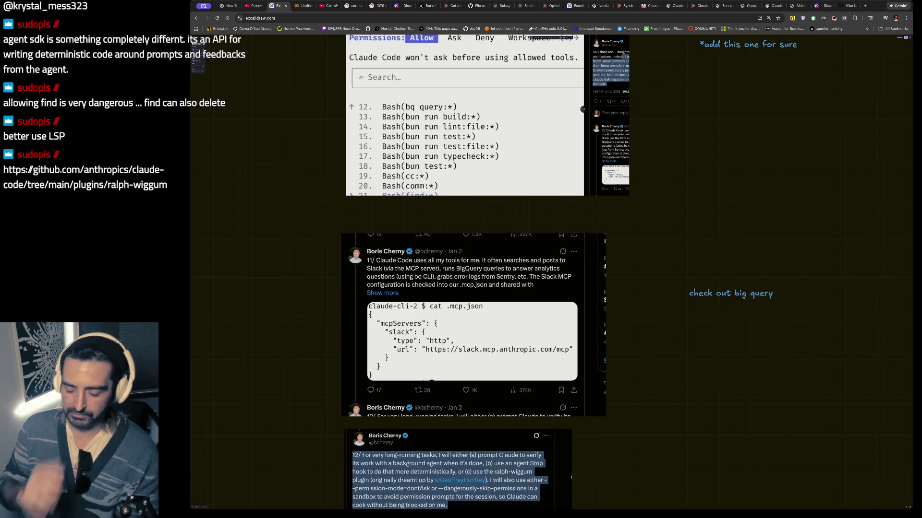
key("ctrl+t")
- Search Google for a well-known AI researcher and skim the results
type("kar")
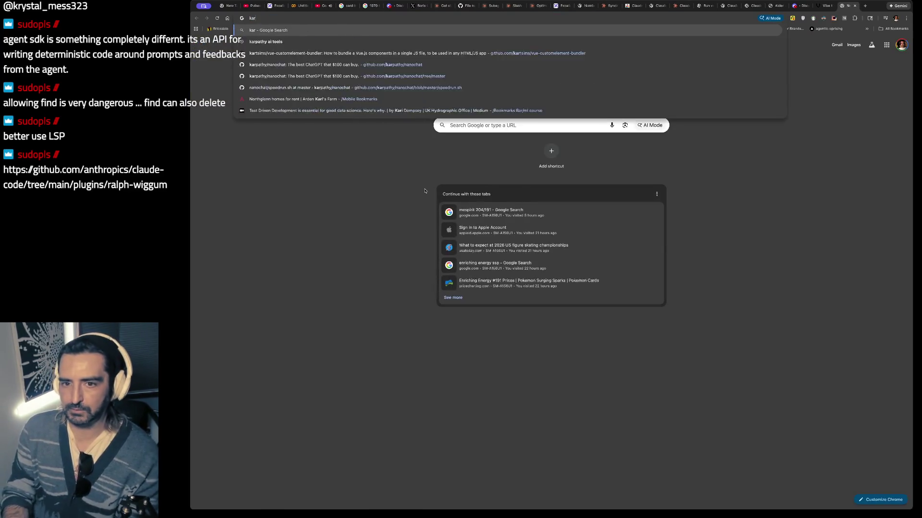
type("thapy")
key("Return")
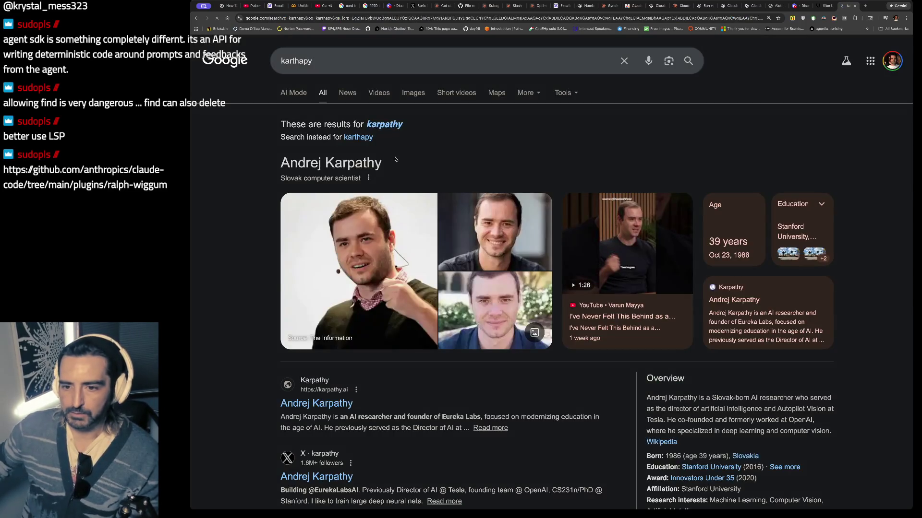
scroll(332, 112, "down", 2)
scroll(317, 121, "up", 2)
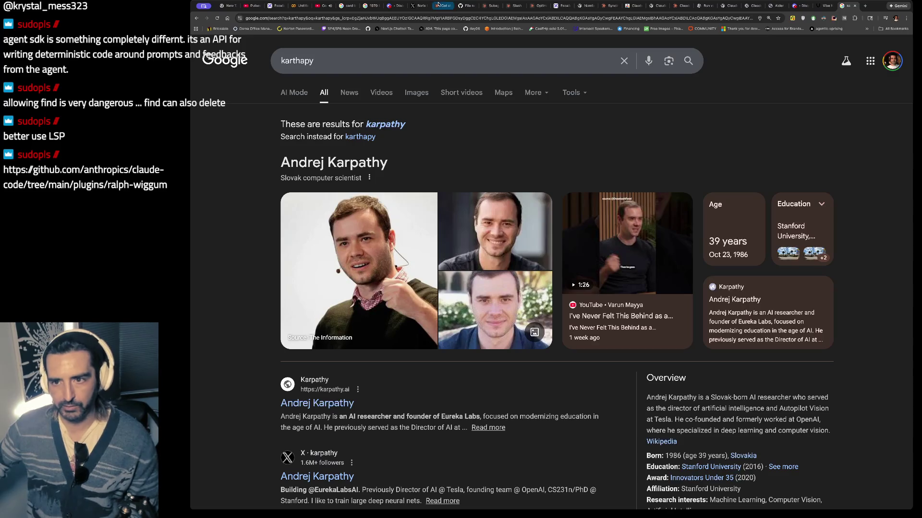
- Look through the X thread, hooks docs and GitHub plugin tabs
left_click(412, 5)
left_click(443, 6)
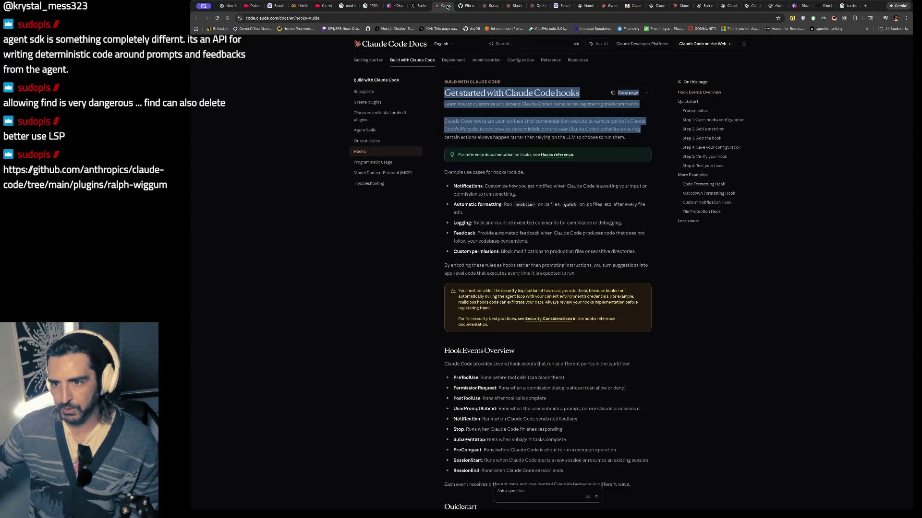
left_click(460, 6)
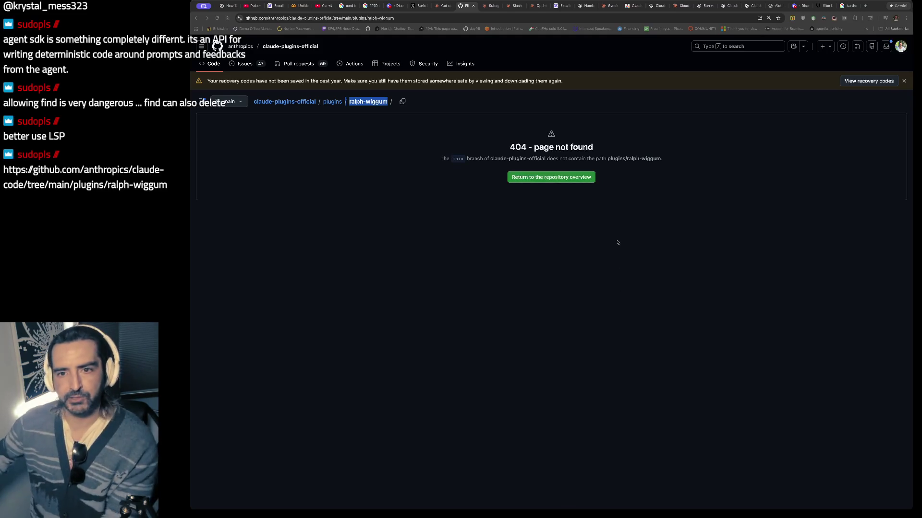
left_click(276, 6)
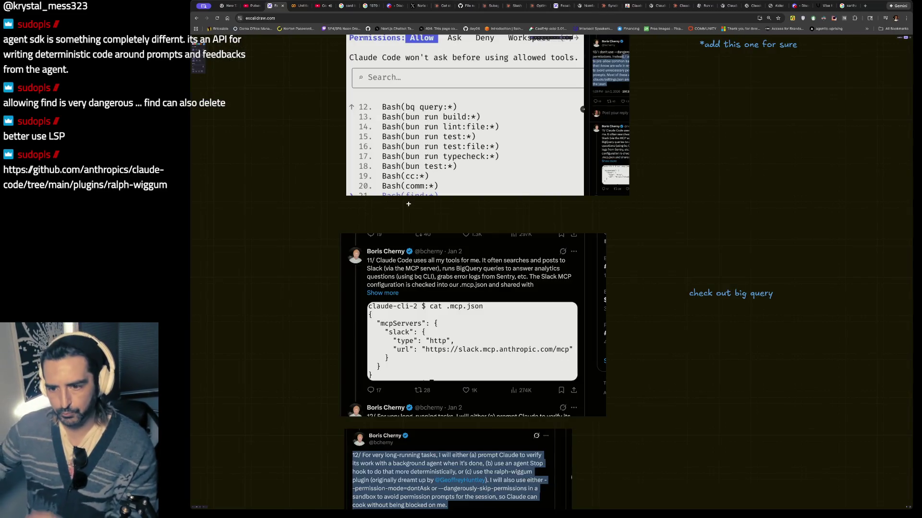
- Scroll the canvas to the calendar image near the blog pipeline diagram
scroll(409, 206, "down", 10)
scroll(409, 207, "up", 15)
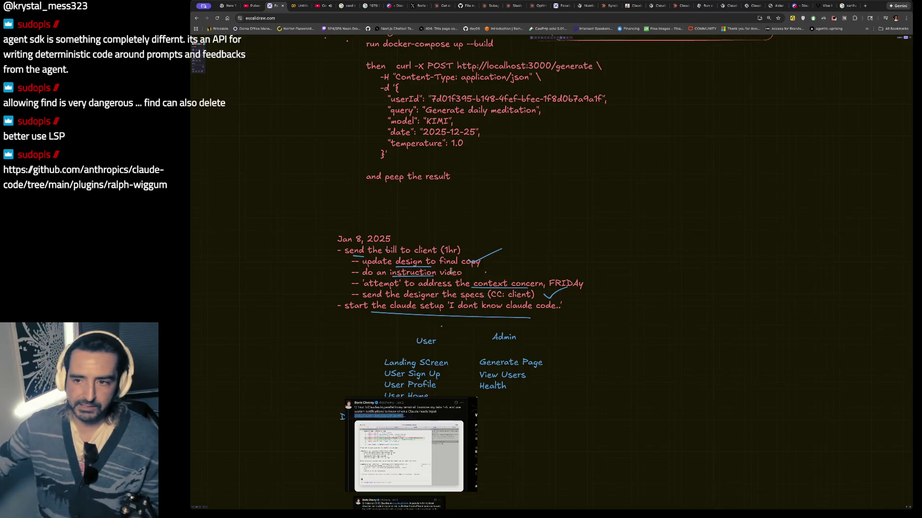
scroll(451, 271, "down", 15)
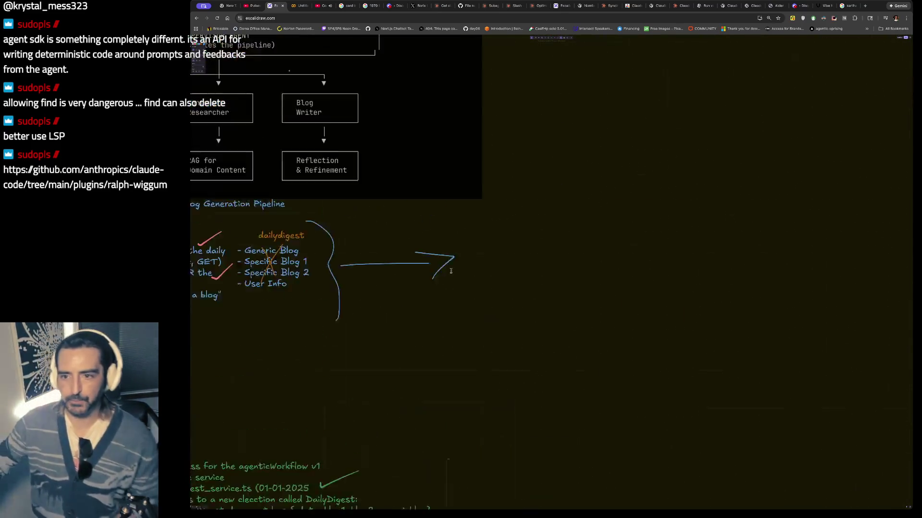
scroll(451, 271, "up", 15)
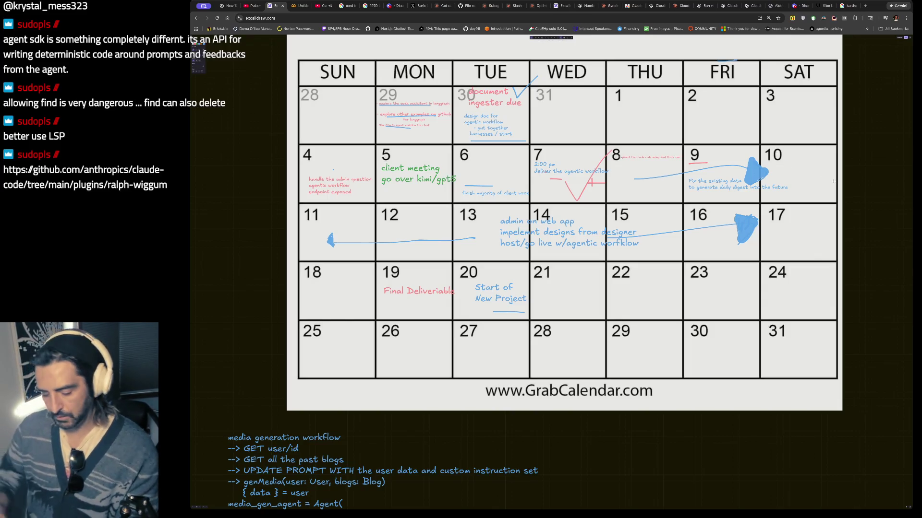
- Write 'ClaudeCode workflow video' in the day-10 square, with 'video' on a second line
left_click(785, 167)
type("taking")
key("BackSpace")
key("BackSpace")
key("BackSpace")
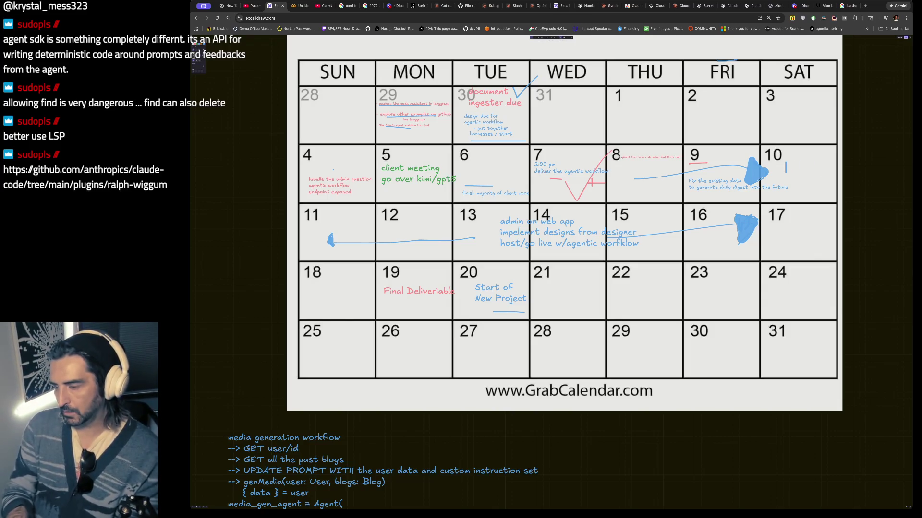
type("ClaudeCode work")
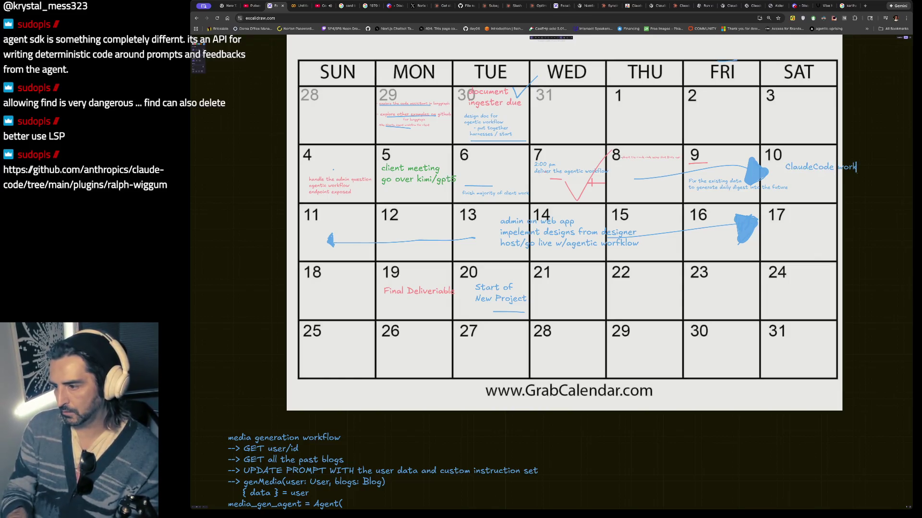
type("flow video")
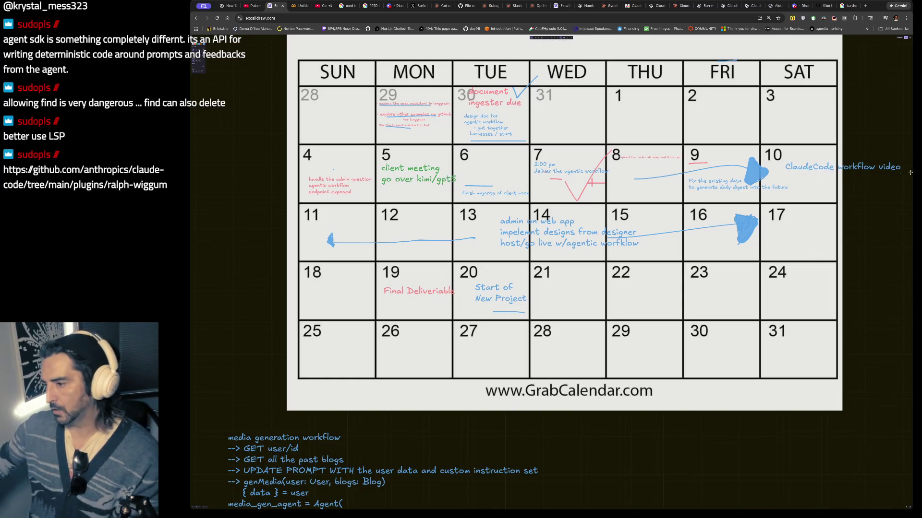
key("Left")
key("Left")
key("Left")
key("Return")
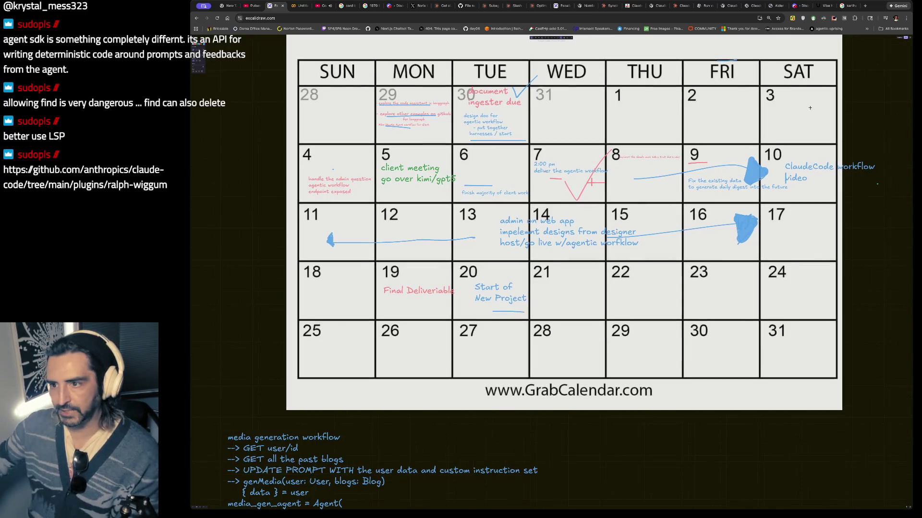